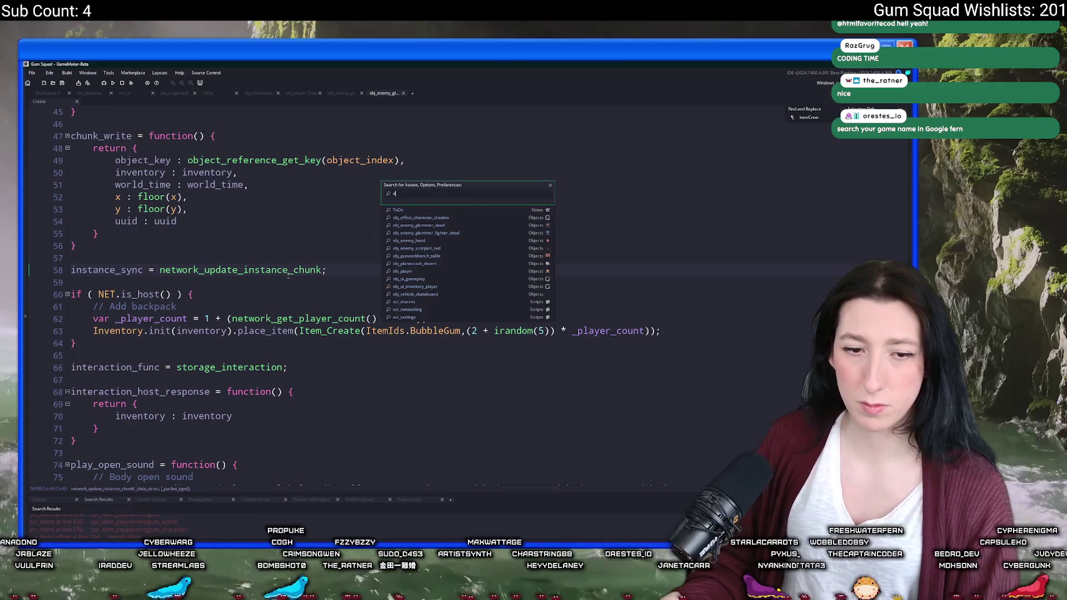
- Find obj_enemy_glummer_lonewolf_dead through the 'dead' asset search and open its Create event code
type("ead")
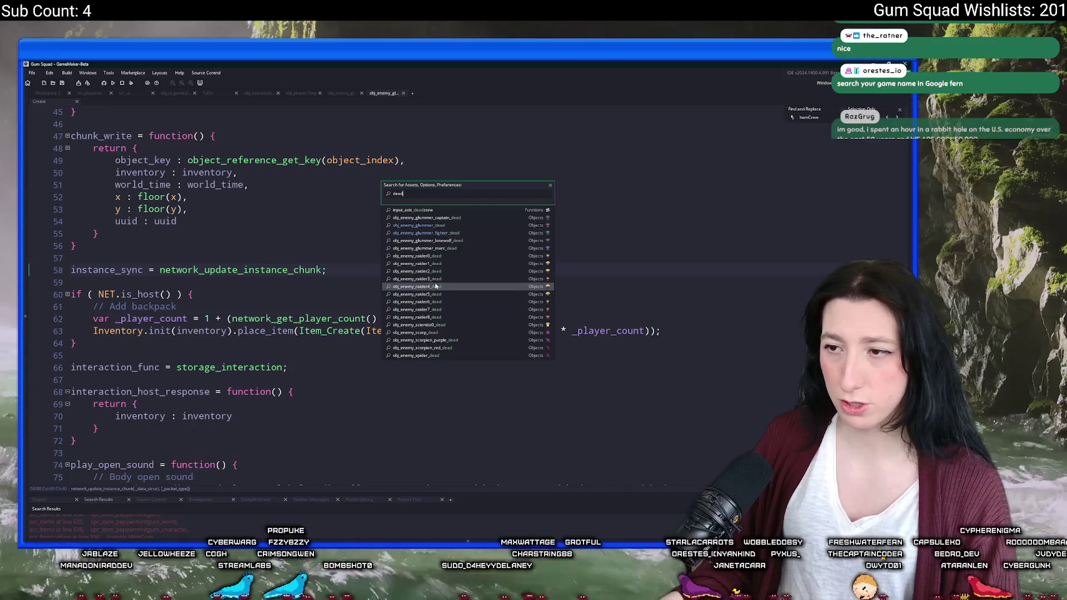
left_click(427, 242)
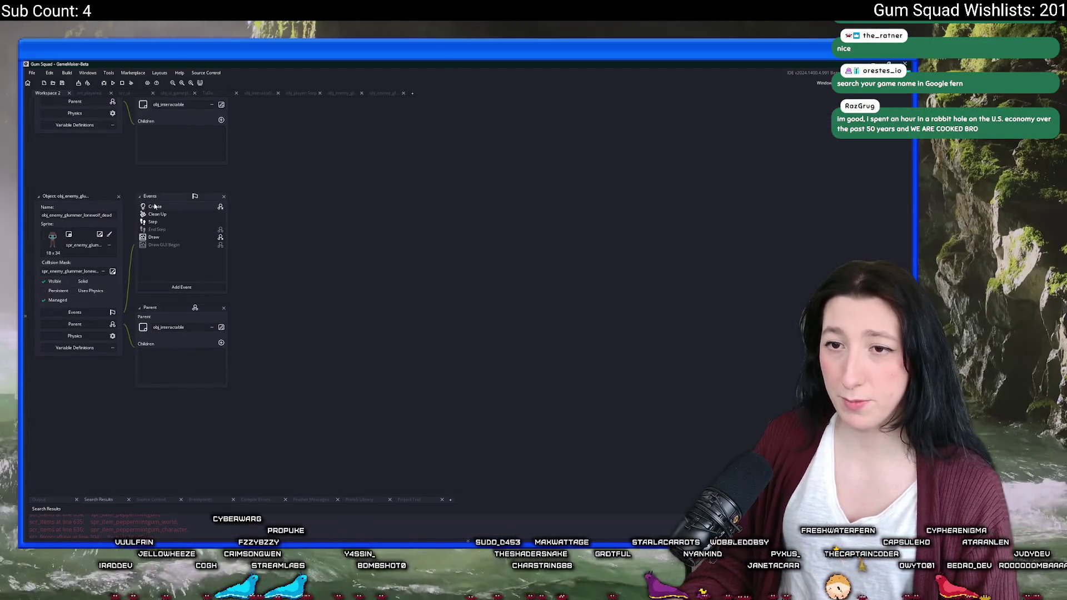
left_click(542, 197)
scroll(518, 224, "down", 4)
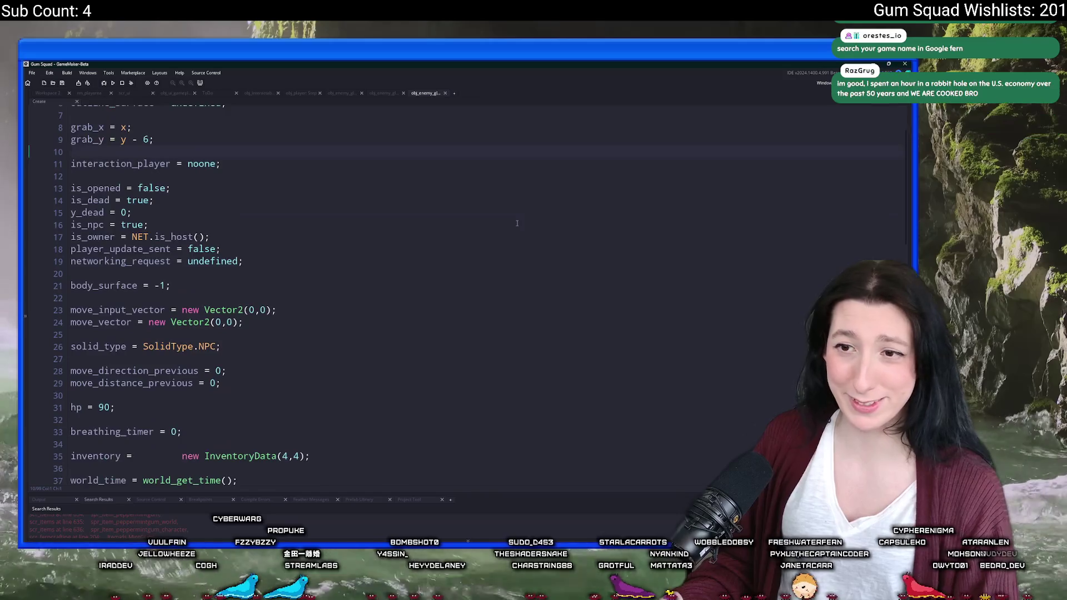
scroll(518, 224, "up", 1)
- Paste the _player_count line under the backpack comment, above the Item_Create call
key("F3")
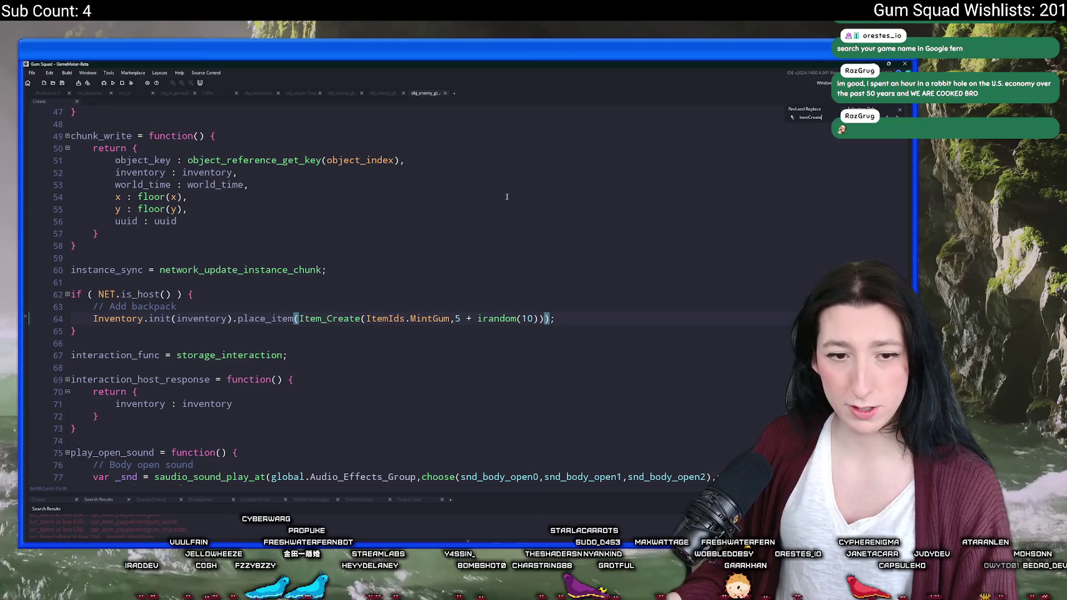
left_click(540, 320)
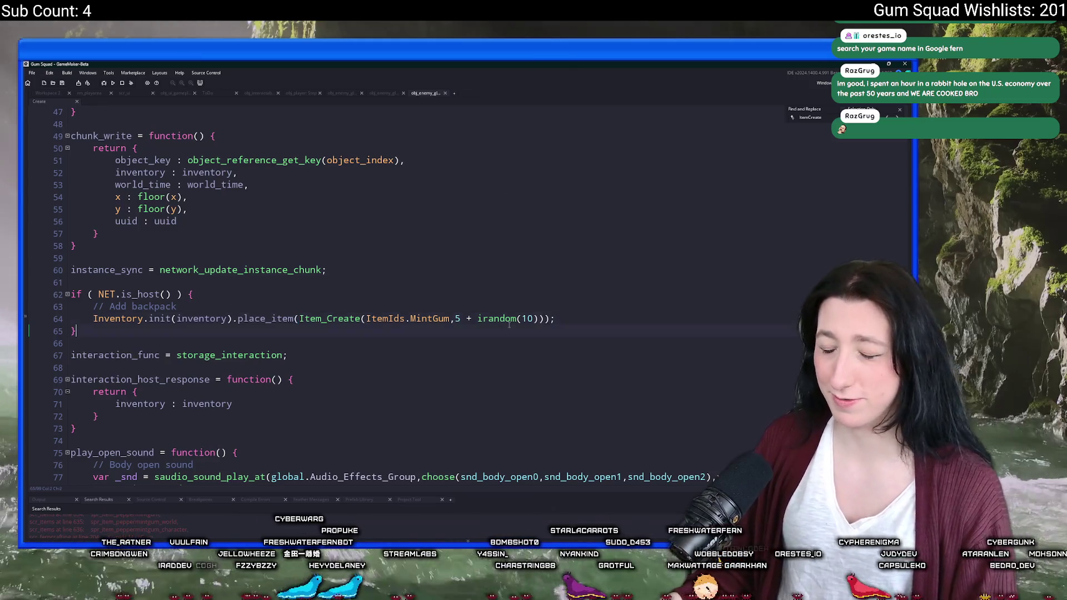
type("*")
key("ctrl+v")
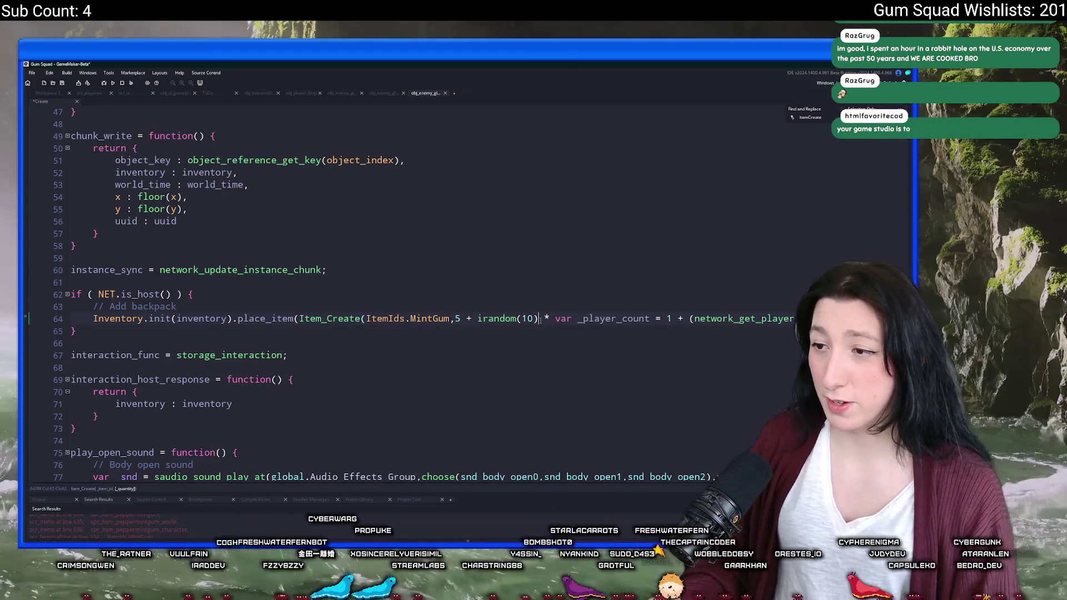
key("ctrl+z")
key("ctrl+z")
left_click(532, 306)
key("Return")
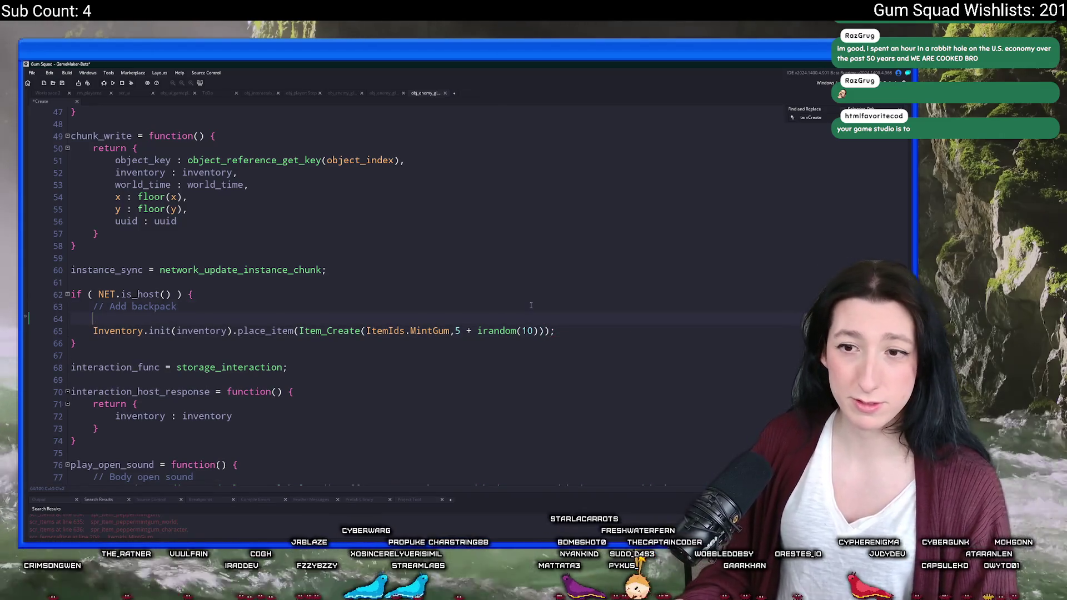
type("var _player_count = 1 + (network_get_player_count() * 0.75);")
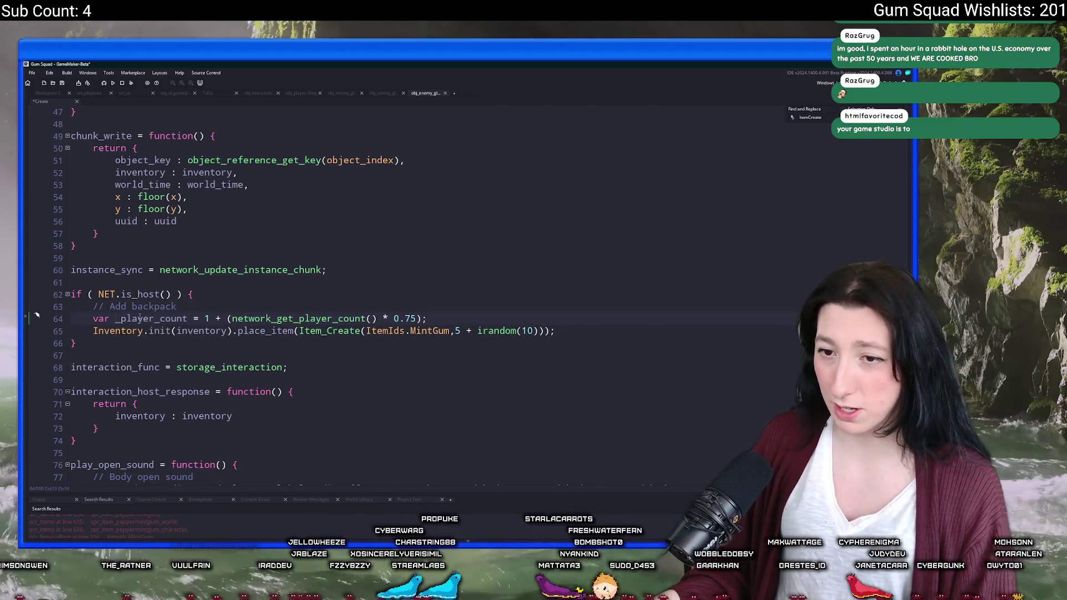
- Change the MintGum backpack amount to (20 + irandom(10)) * _player_count
left_click(455, 332)
type("(")
left_click(547, 331)
type(") * _player_count")
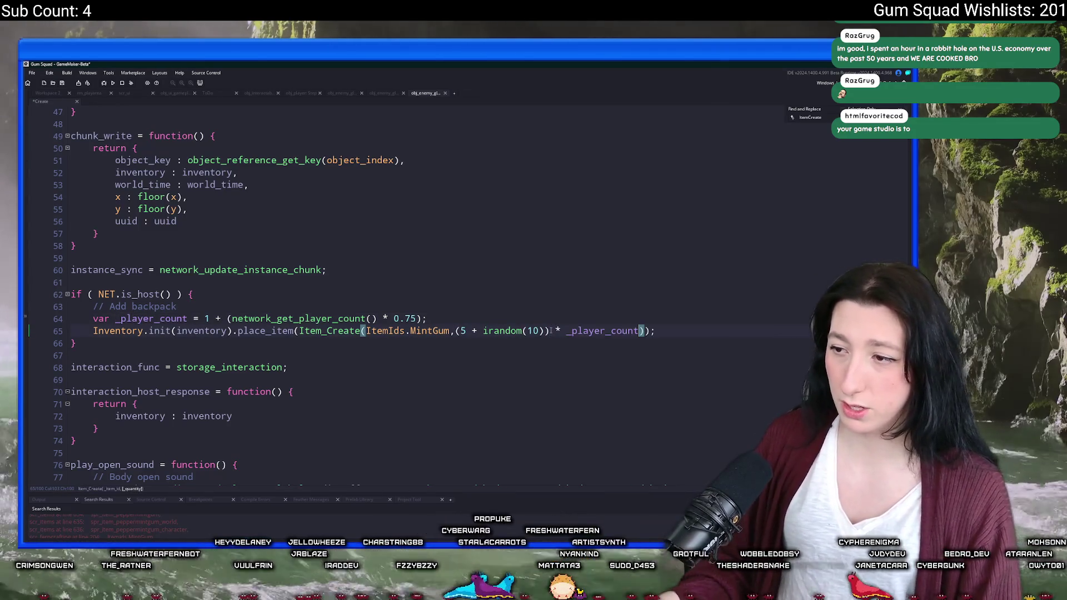
left_click(547, 330)
left_click(462, 331)
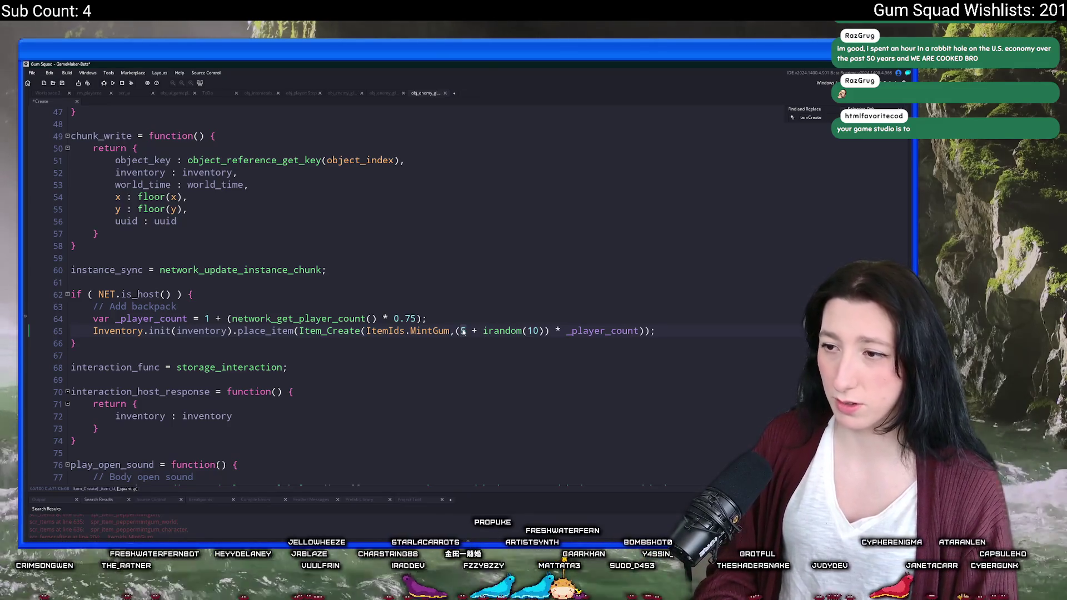
key("Delete")
type("20")
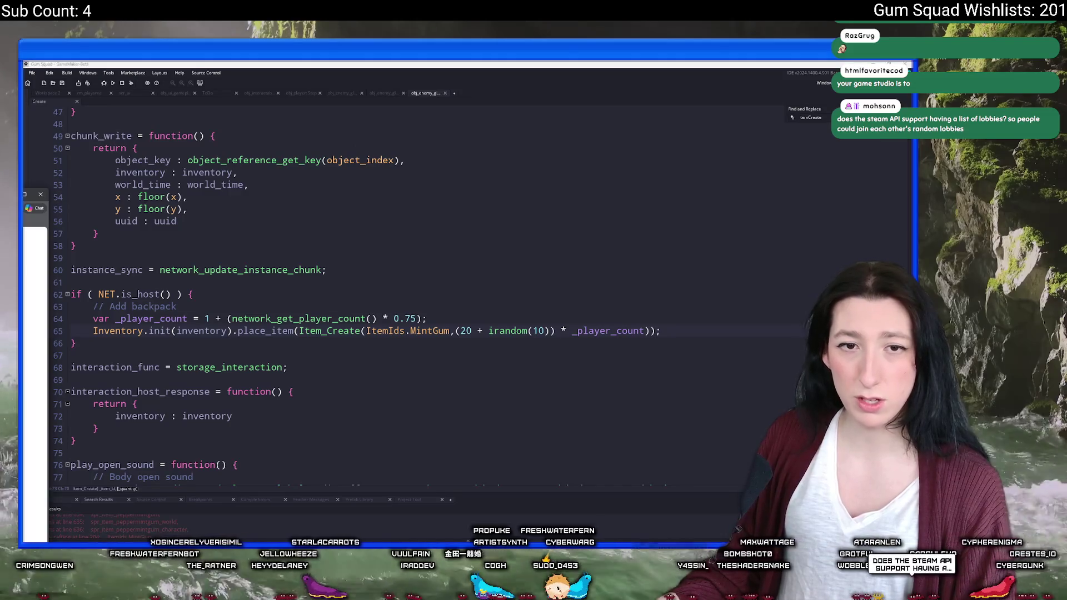
key("alt+Tab")
key("ctrl+l")
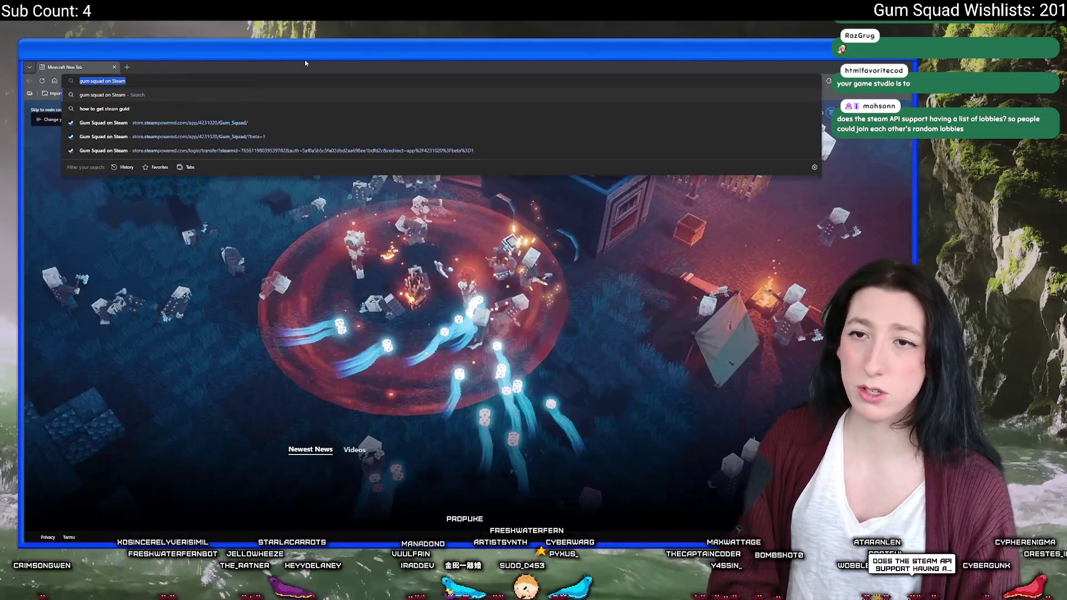
- Search Google for 'gum squad'
type("google.com")
key("Return")
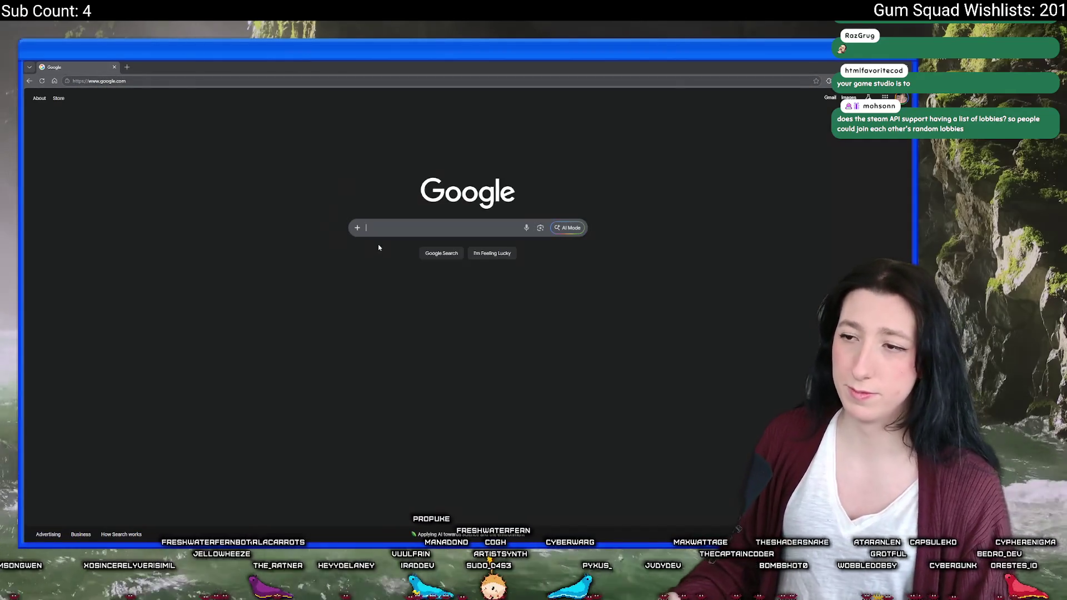
type("gum squad")
key("Return")
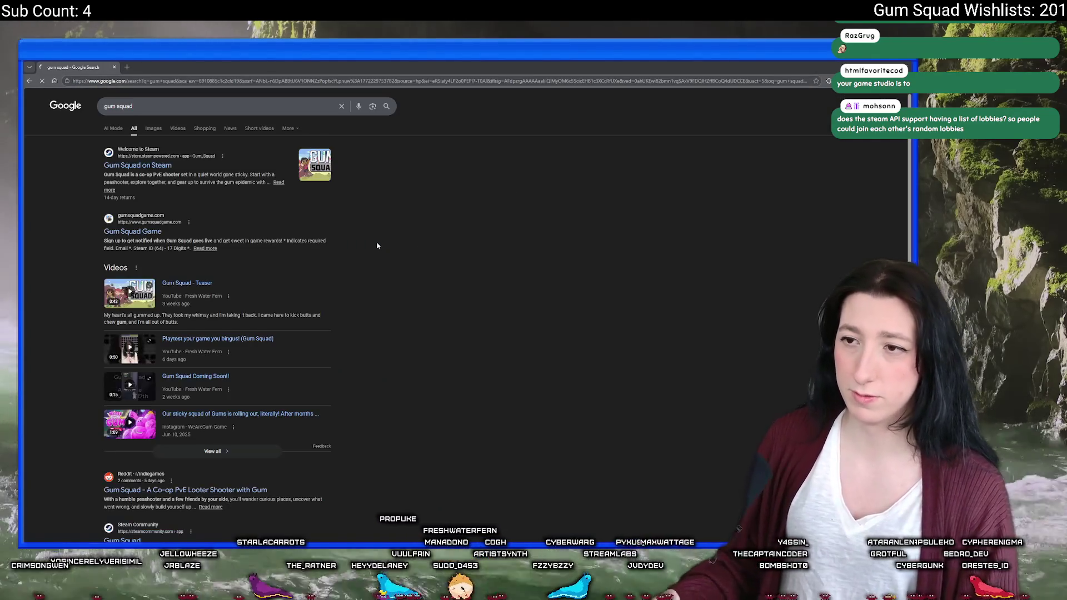
- Scroll through the results and open the Gum Squad on Steam store listing
triple_click(105, 104)
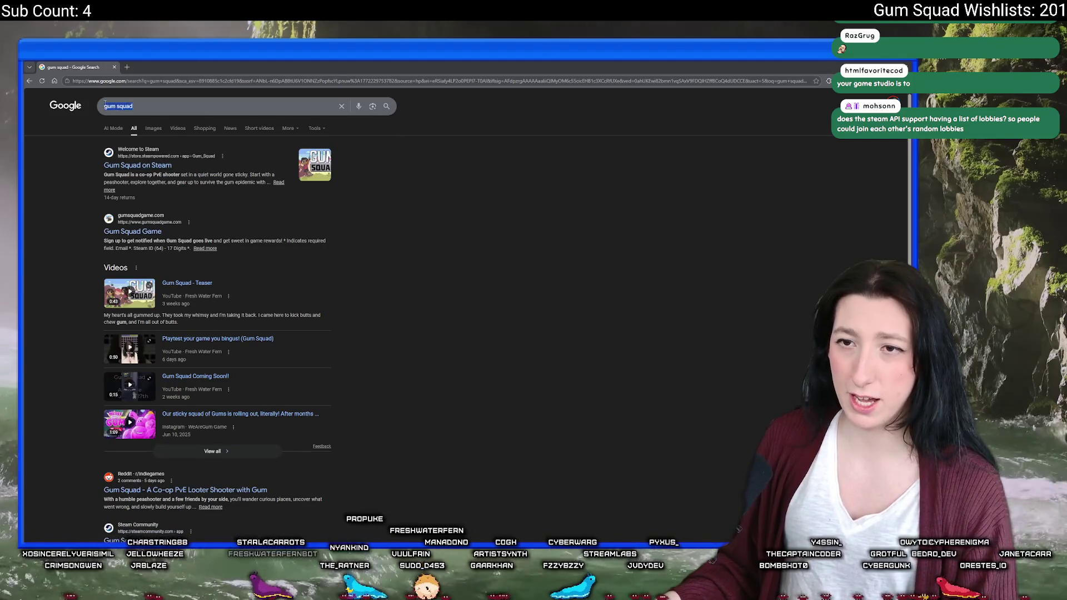
left_click(426, 276)
scroll(165, 398, "down", 3)
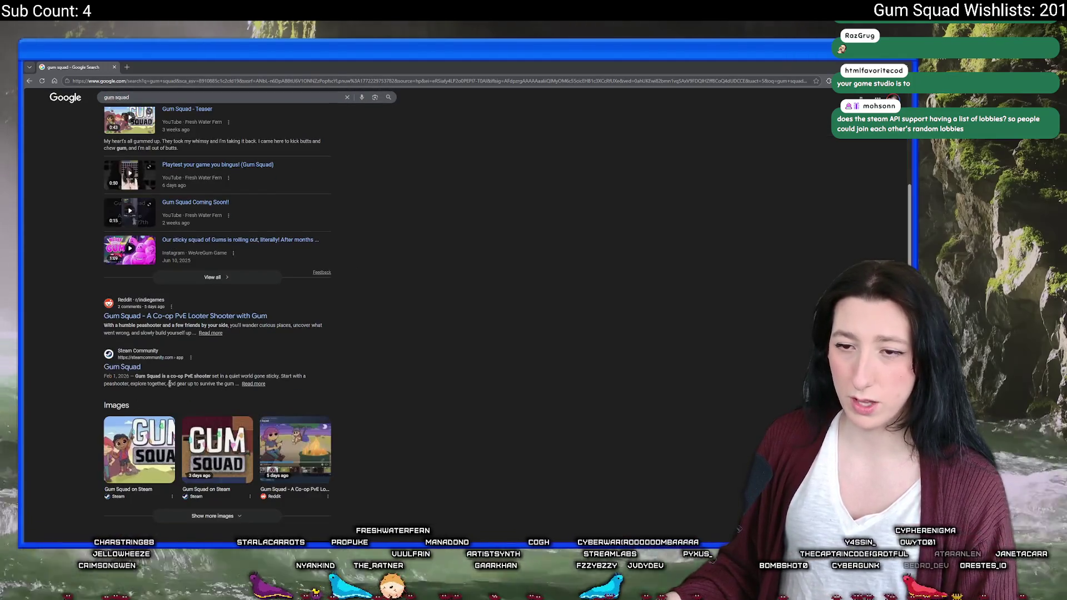
scroll(166, 389, "down", 3)
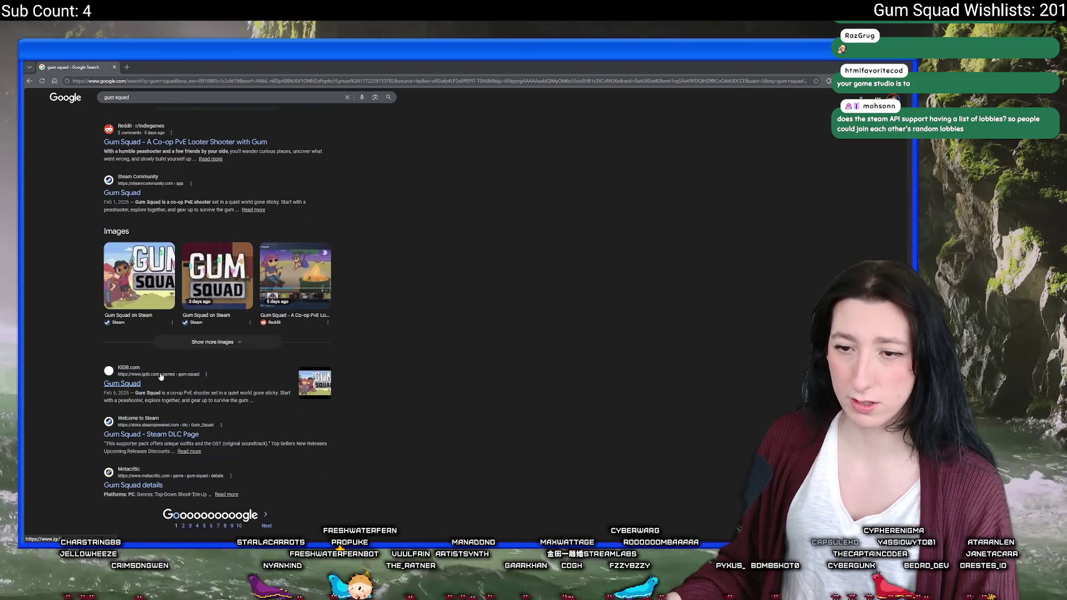
scroll(132, 253, "up", 6)
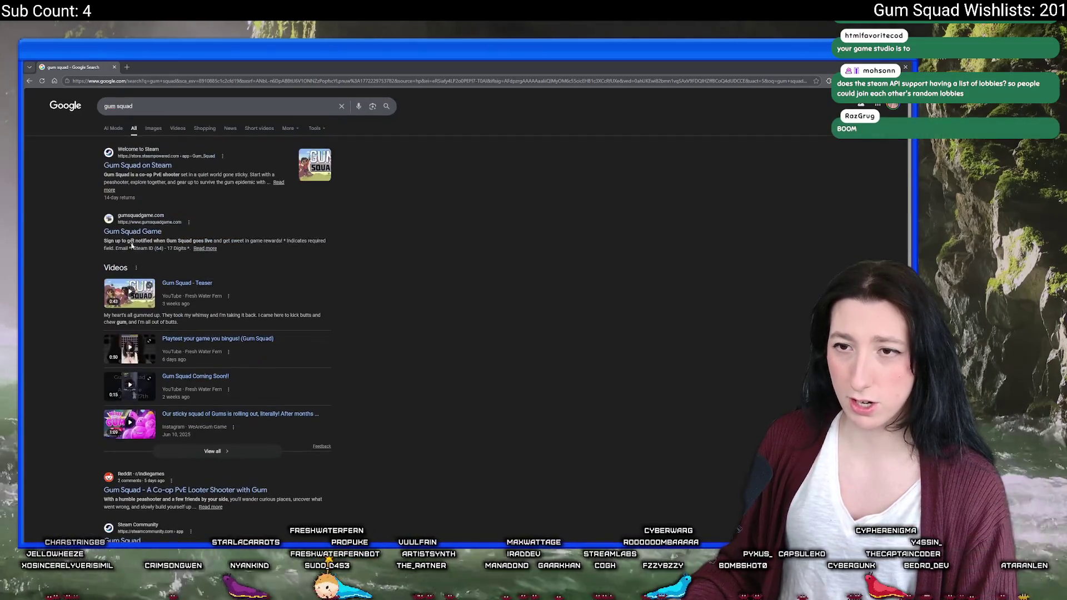
left_click(139, 166)
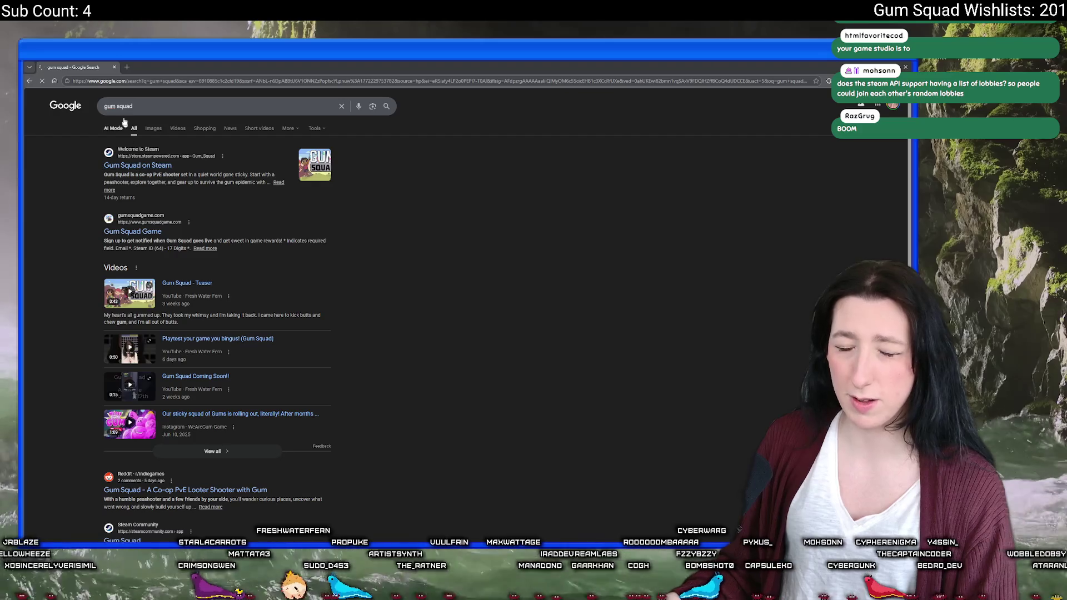
- Scroll through the Gum Squad Steam page's customer reviews, then return to GameMaker
scroll(607, 280, "down", 15)
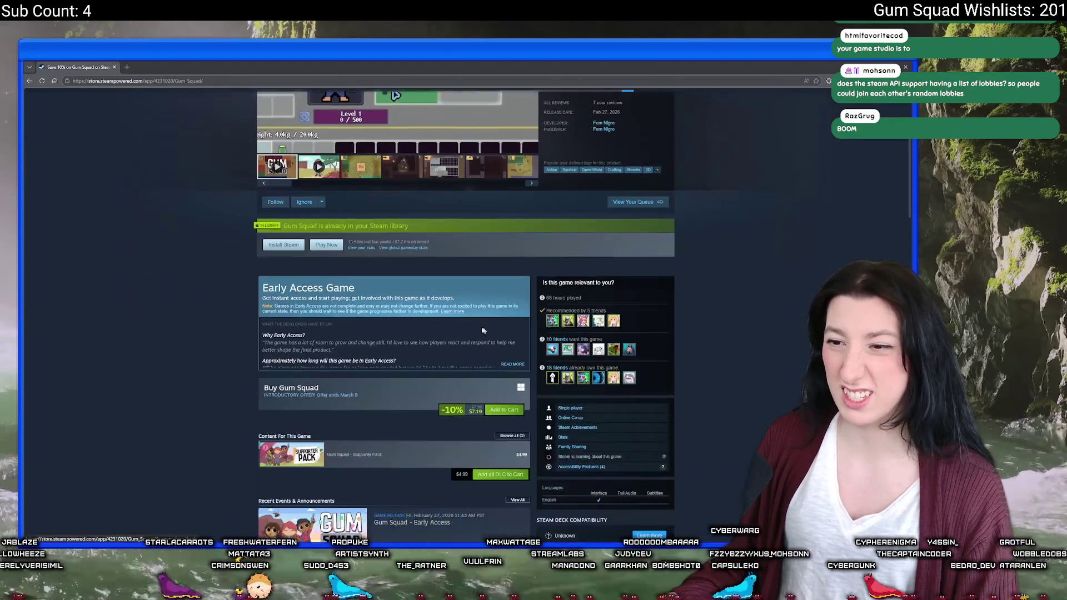
scroll(362, 291, "down", 3)
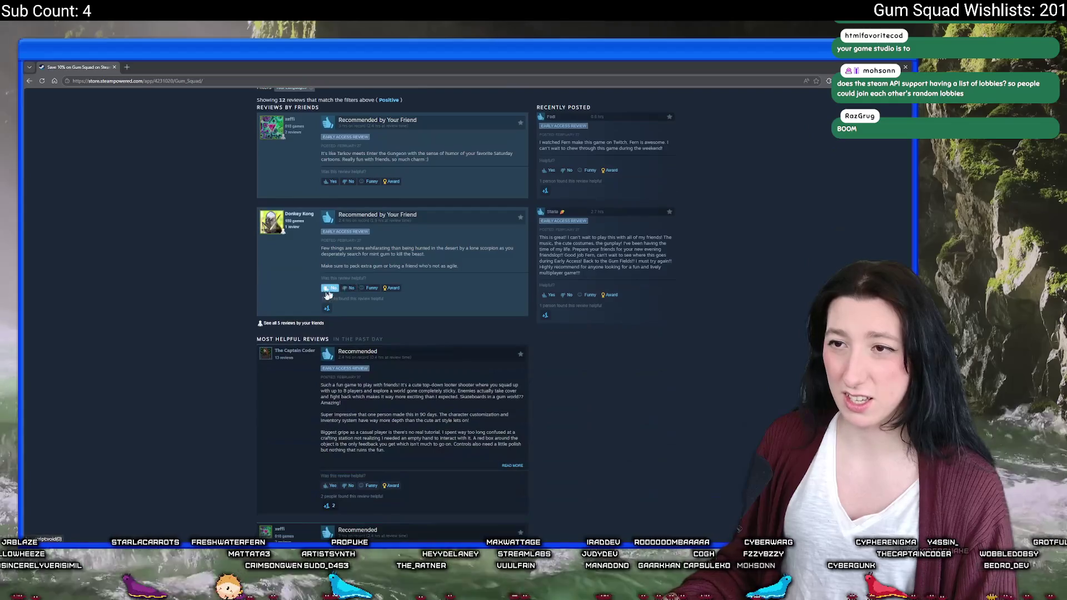
scroll(284, 132, "down", 5)
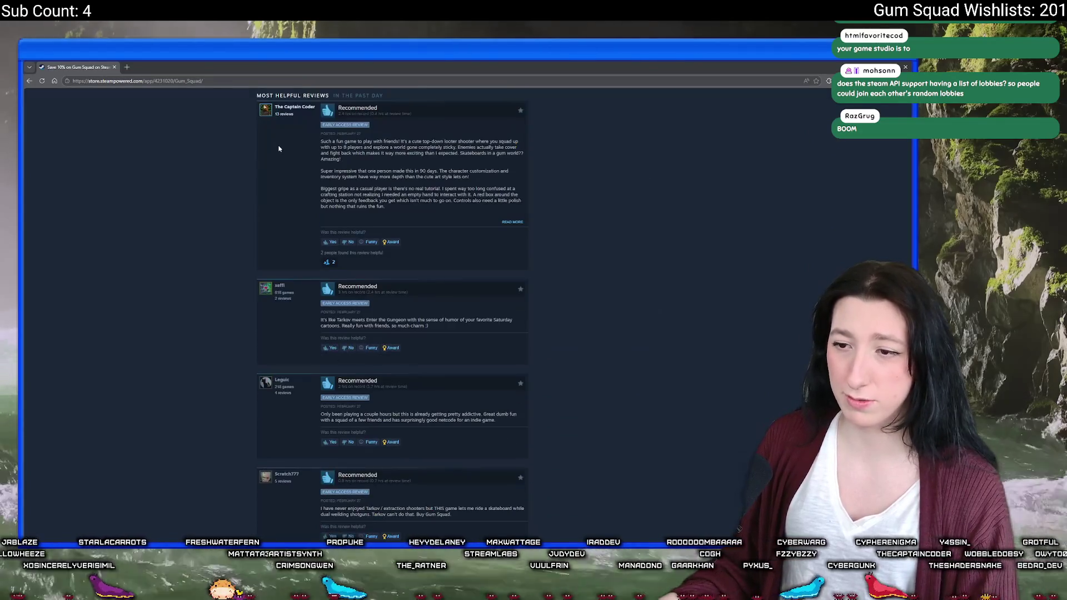
scroll(196, 304, "up", 20)
key("alt+Tab")
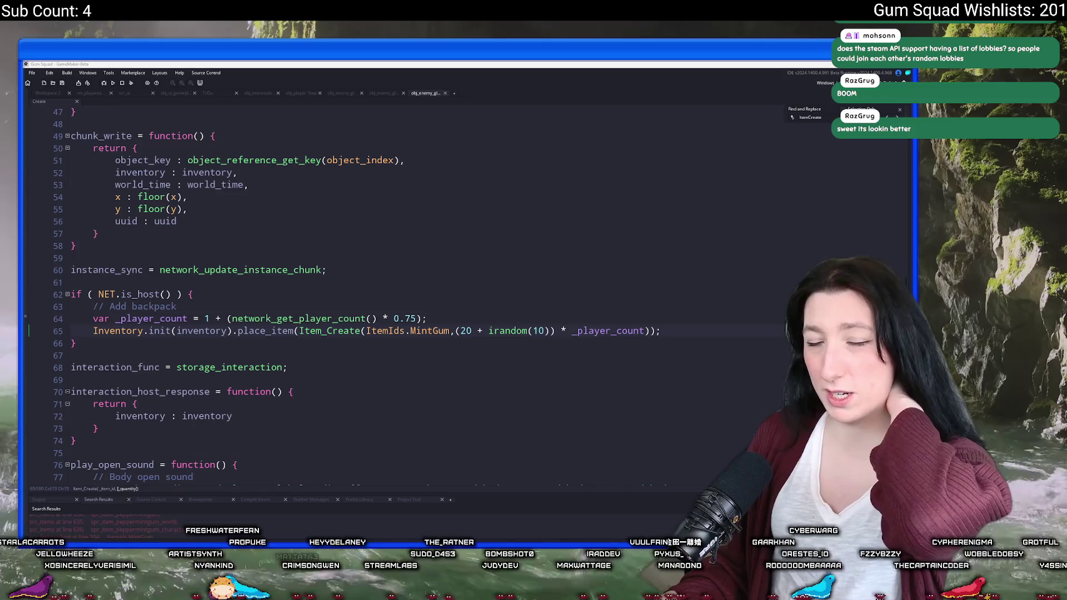
- Open the Create event code of obj_enemy_glummer_merc_dead via the asset search
left_click(901, 111)
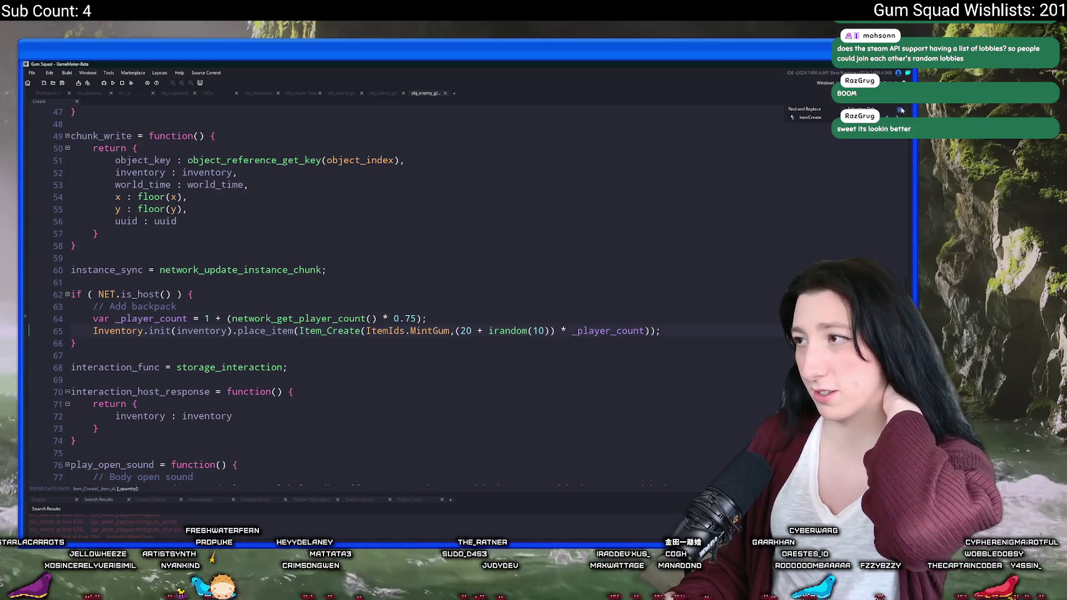
mouse_move(448, 315)
left_mouse_down()
mouse_move(71, 318)
mouse_move(94, 319)
left_mouse_up()
key("ctrl+c")
left_click(557, 321)
key("ctrl+t")
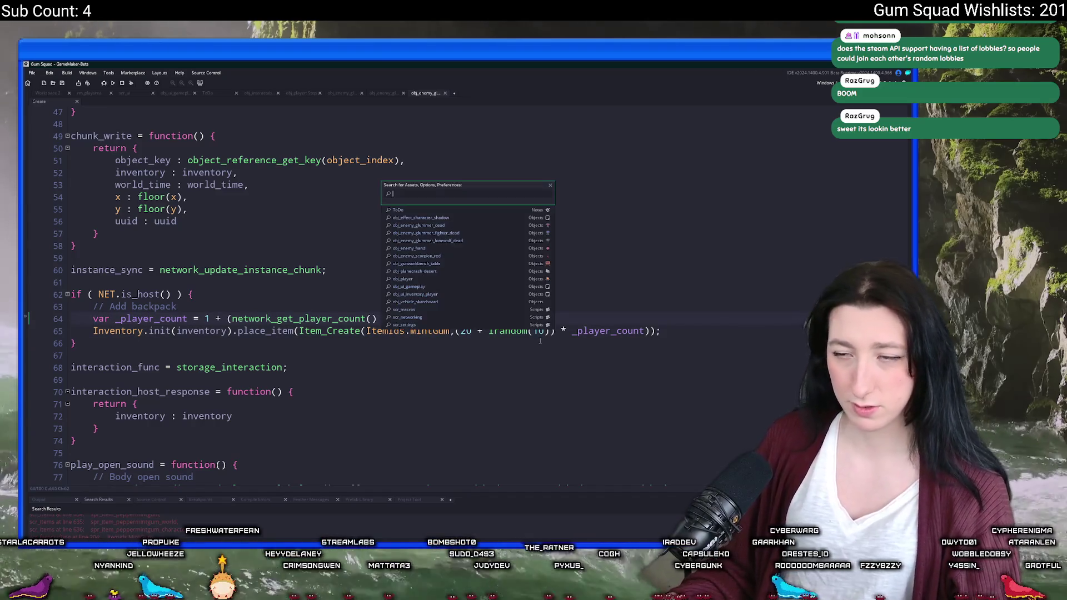
type("desdead")
left_click(500, 255)
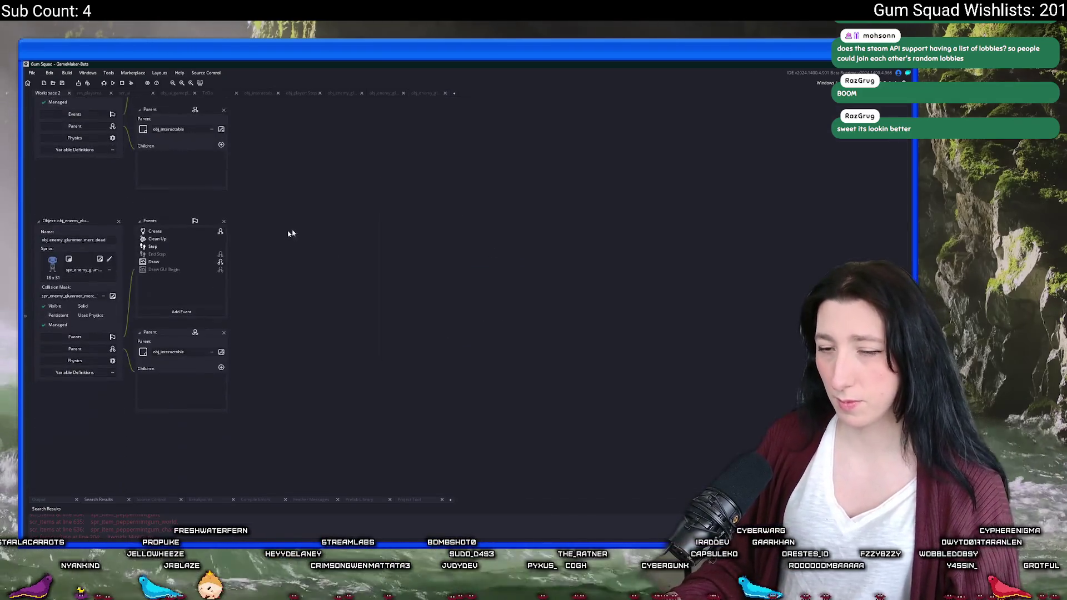
double_click(155, 206)
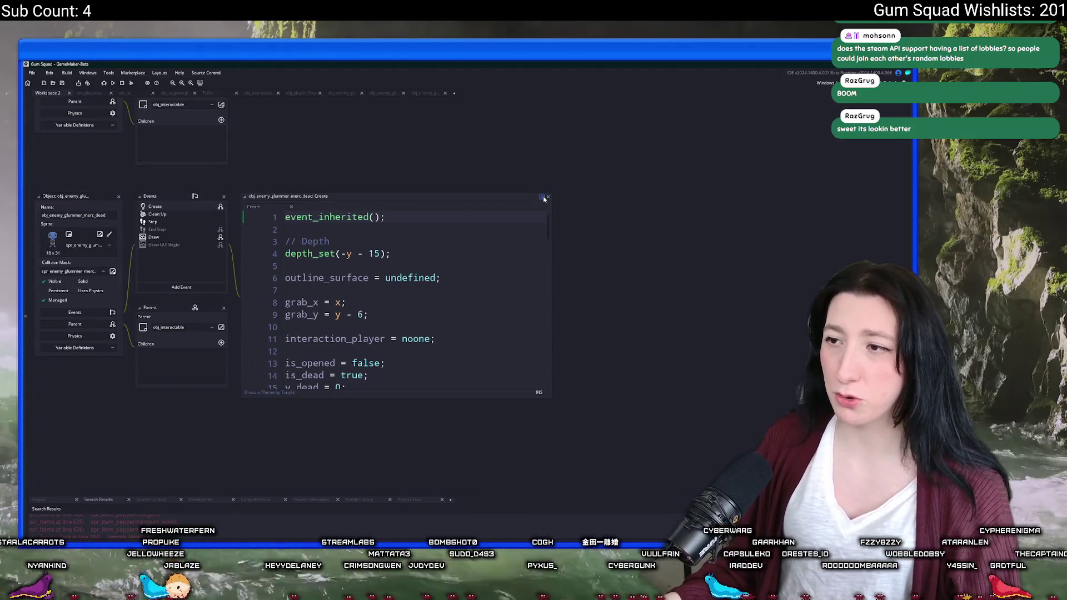
- Locate Item_Create and paste the _player_count line under the backpack comment
type("Item_Create(ItemIds.PepperMintGum,5 + irandom(10)));")
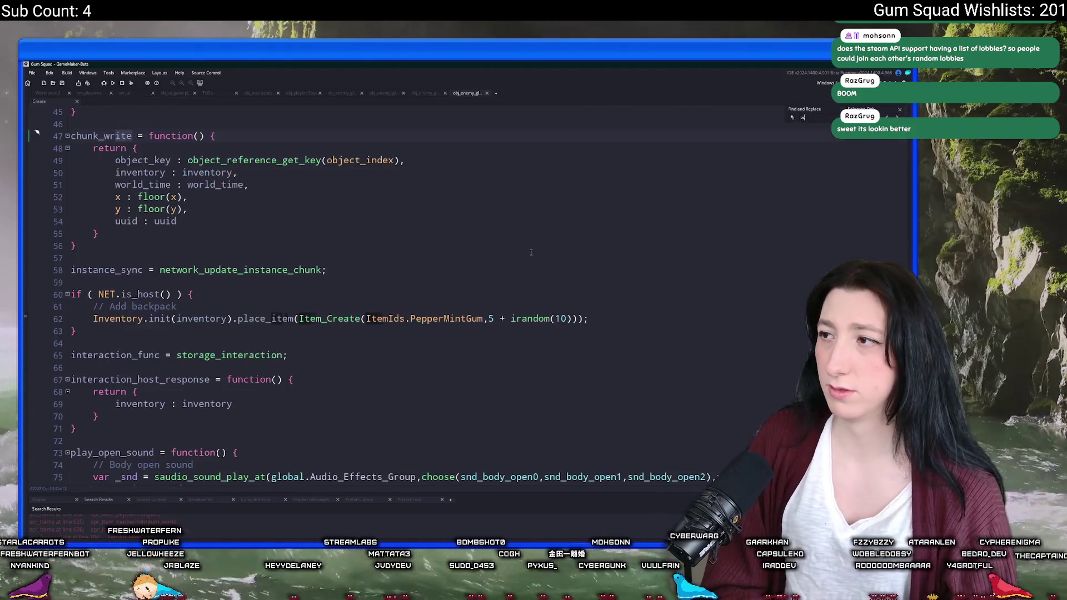
left_click(462, 299)
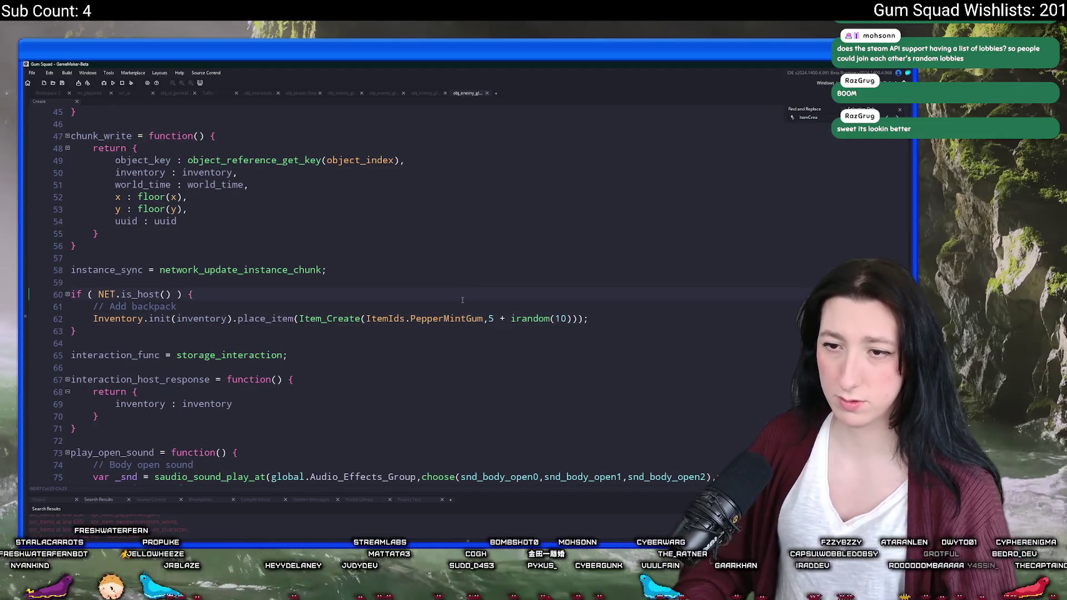
key("Down")
key("Return")
key("ctrl+v")
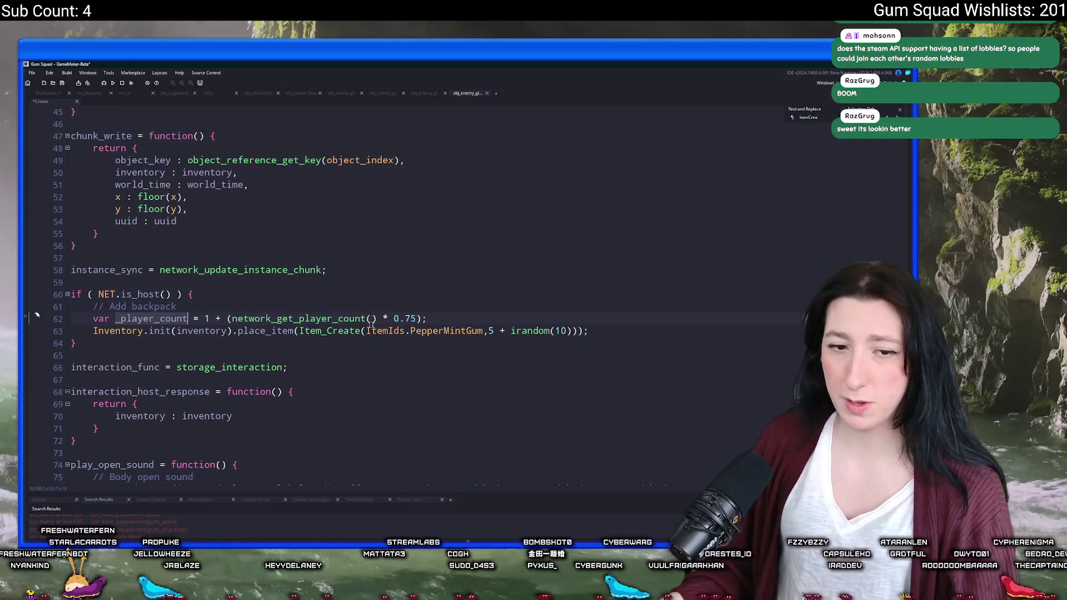
- Make the PepperMintGum quantity (5 + irandom(10)) * _player_count
left_click(593, 331)
left_click(593, 330)
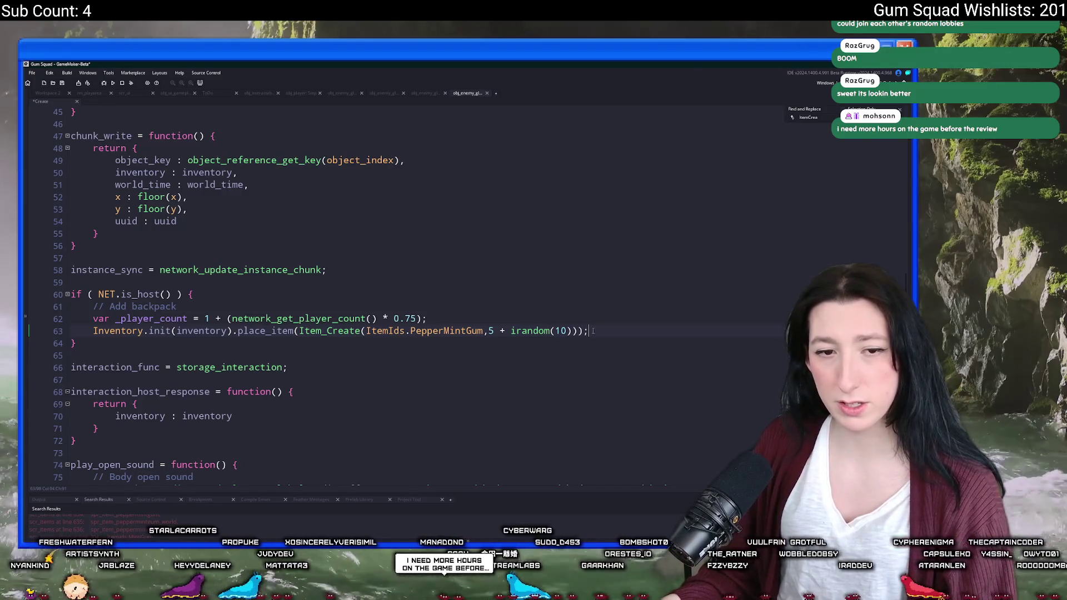
key("Left")
key("Left")
key("Left")
type("* _player_count")
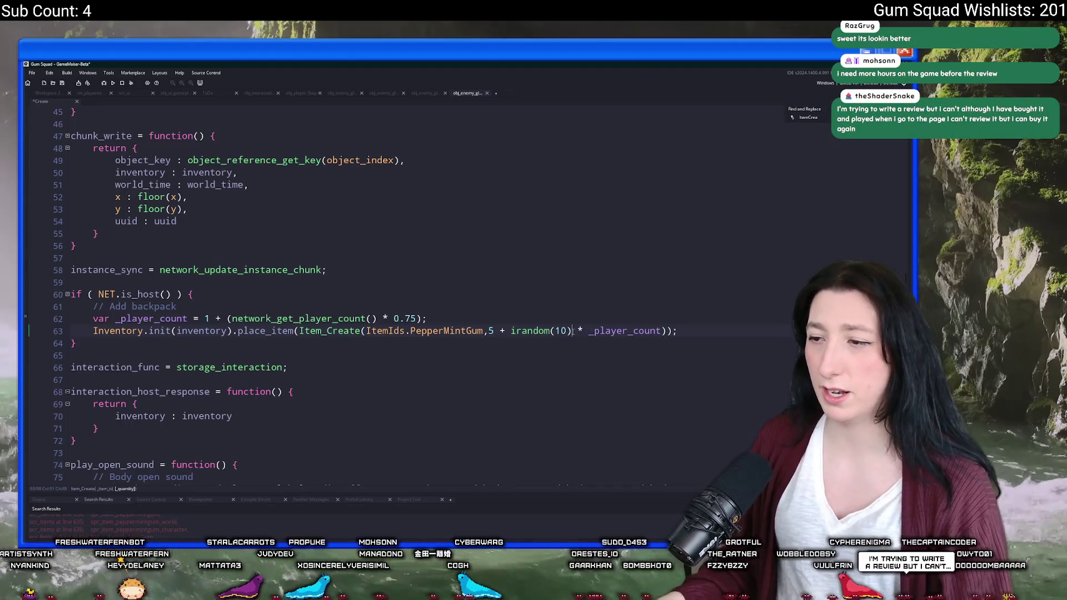
type(")")
left_click(488, 331)
type("(")
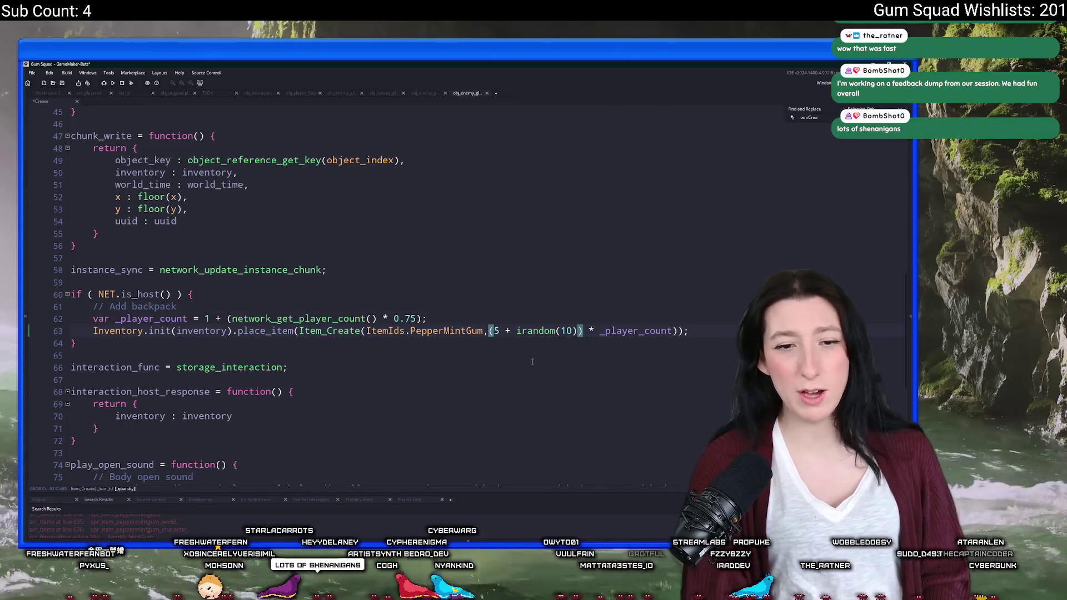
- Finish the PepperMintGum place_item line and bring up the asset search
left_click(716, 330)
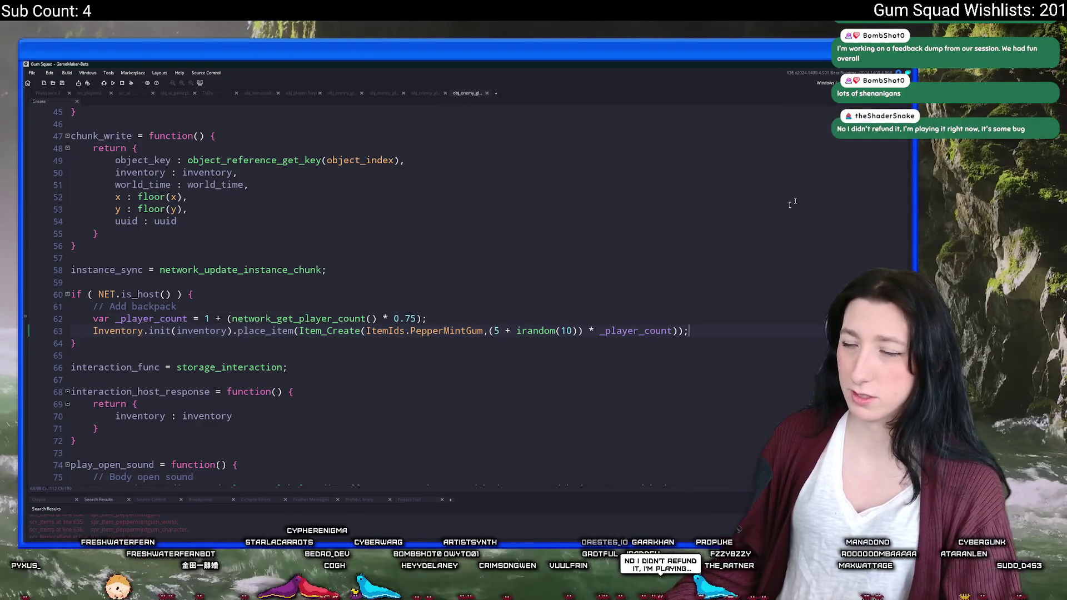
left_click(744, 233)
key("ctrl+t")
type("dead")
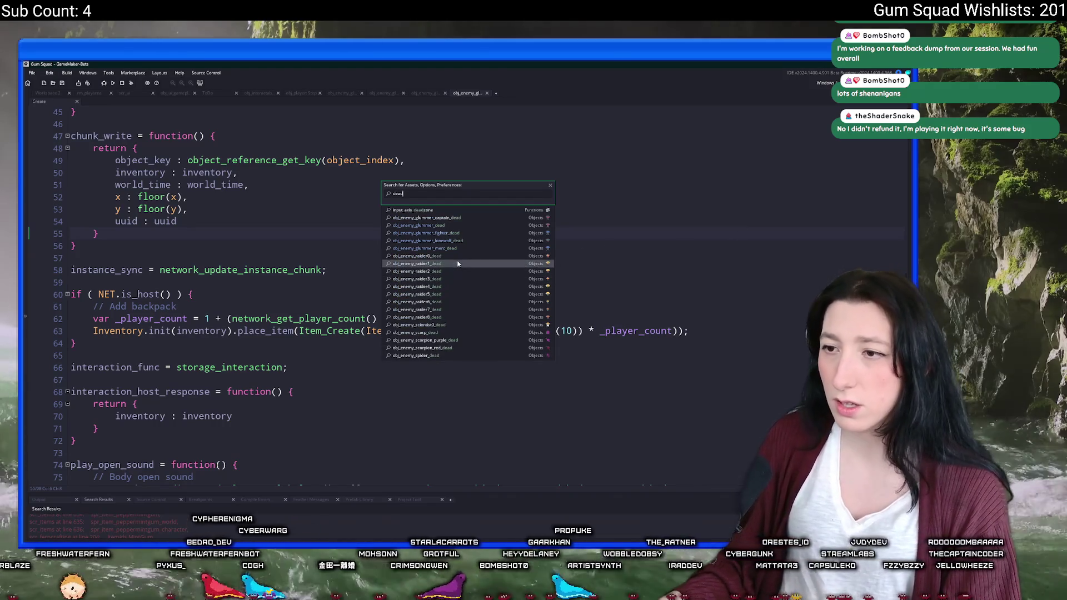
- Open obj_enemy_raider0_dead's Create code and paste the _player_count line under the backpack comment
left_click(400, 256)
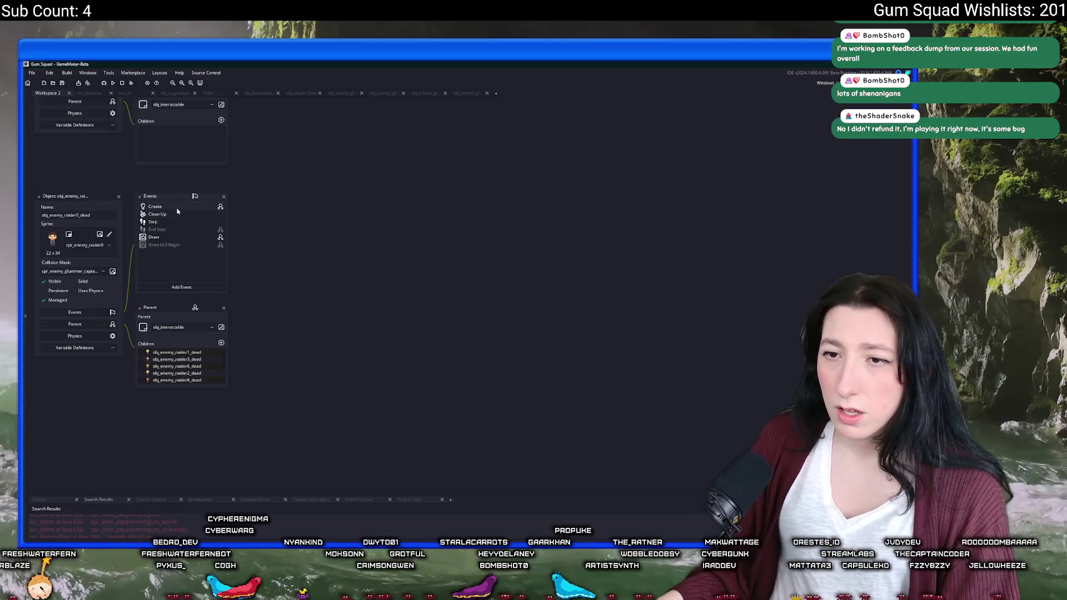
double_click(155, 207)
double_click(542, 196)
scroll(490, 243, "down", 5)
scroll(489, 243, "down", 6)
key("Return")
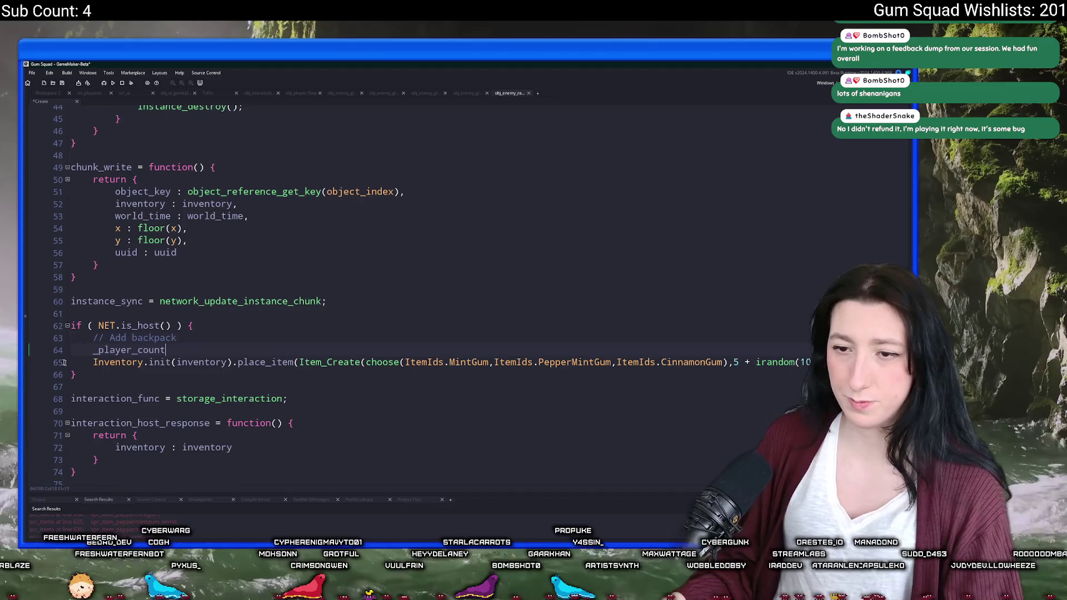
left_click(470, 93)
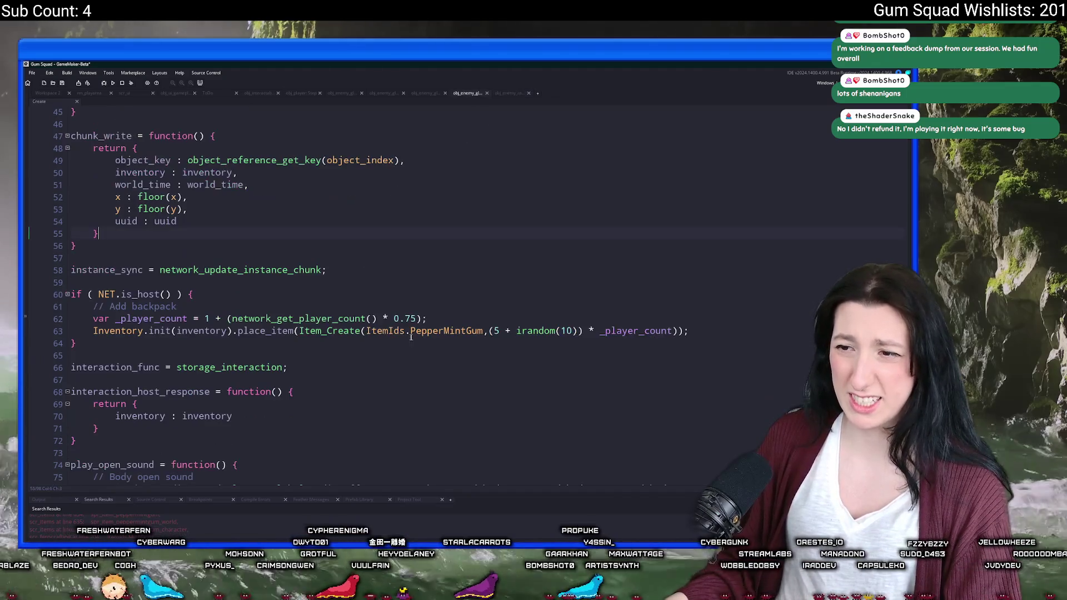
left_click(509, 92)
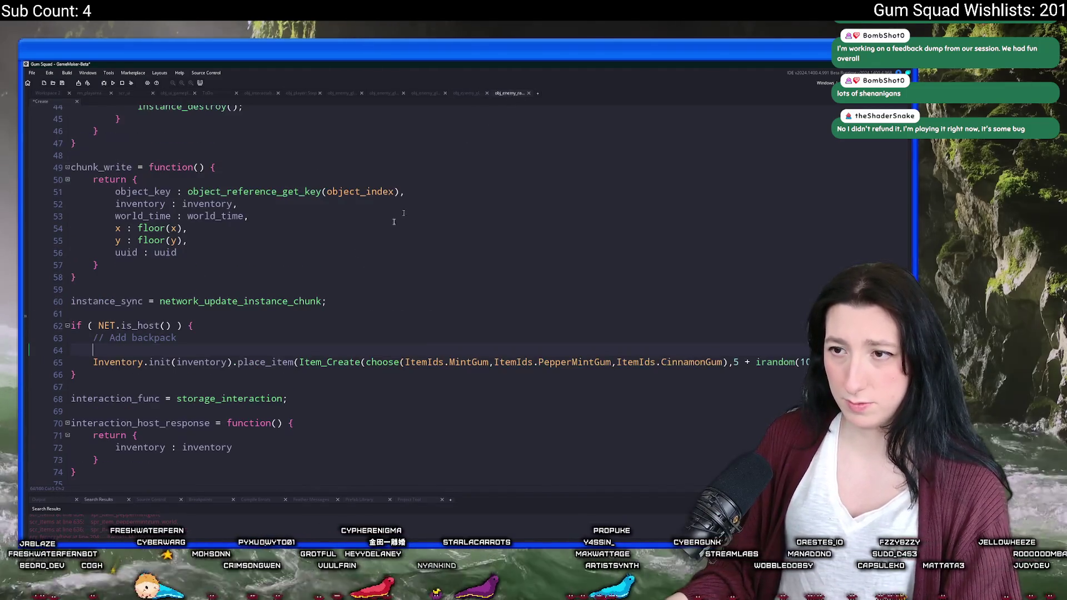
key("ctrl+v")
- Wrap the raider's gum quantity and multiply it by _player_count, then save
double_click(151, 350)
left_click(733, 361)
type("(")
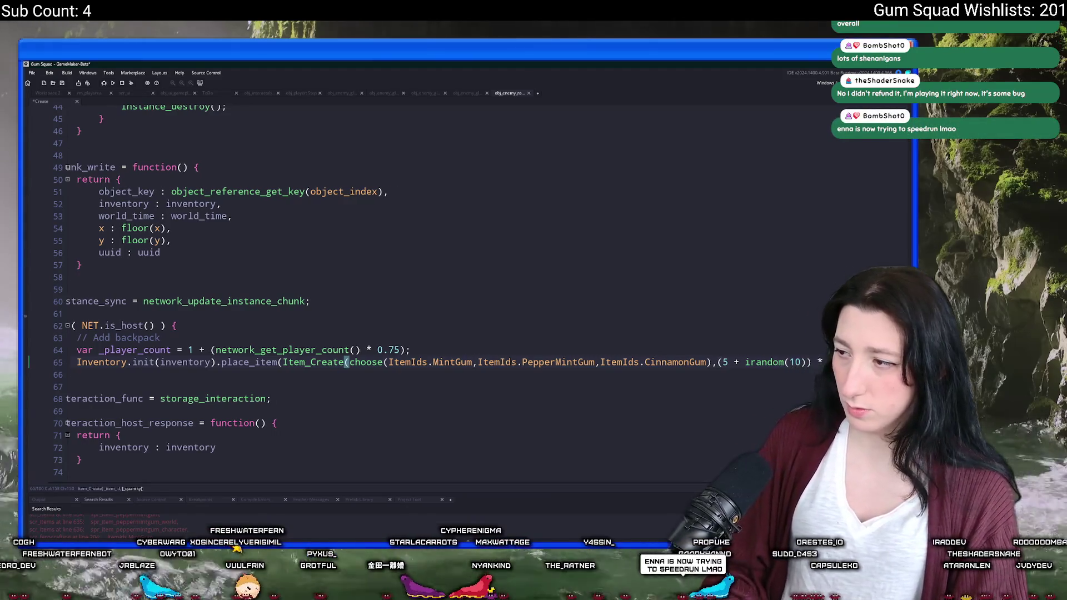
key("End")
key("ctrl+s")
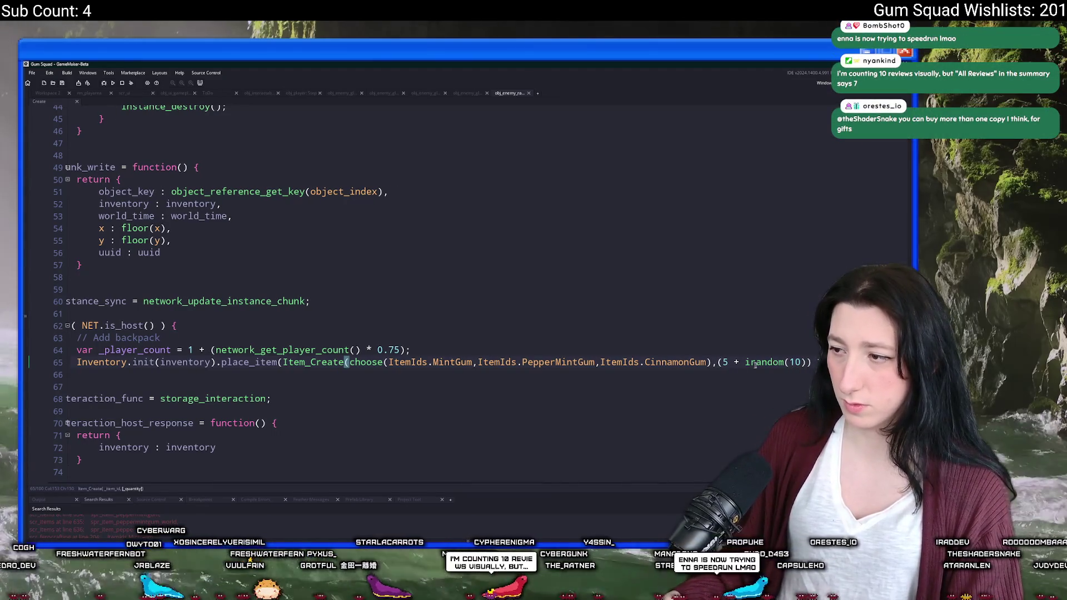
- Check the _player_count line's network_get_player_count call and return to the raider's object workspace
left_click(714, 362)
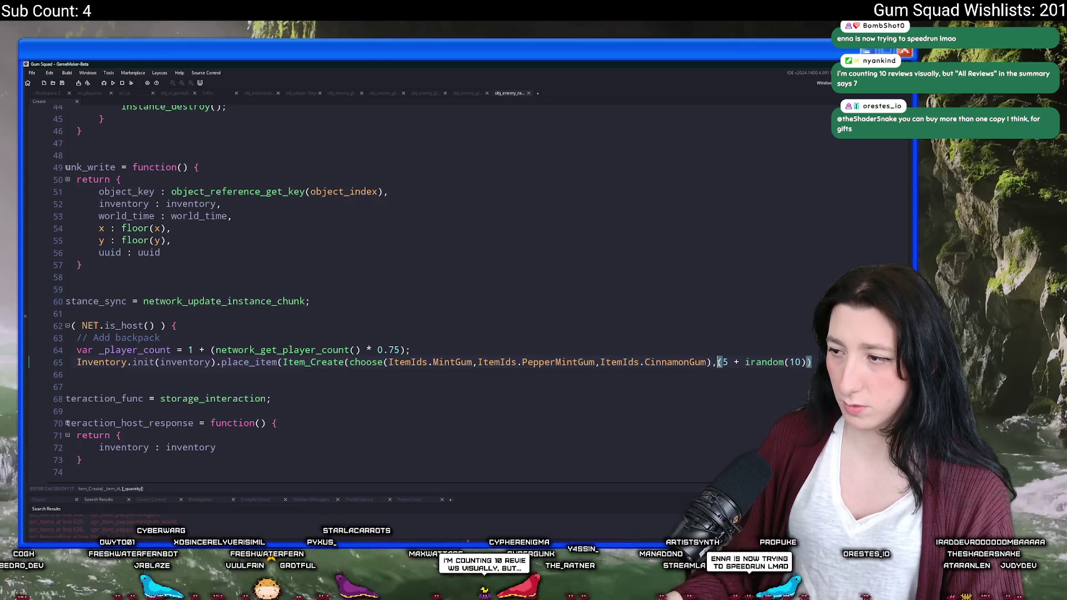
left_click(48, 349)
left_click(85, 353)
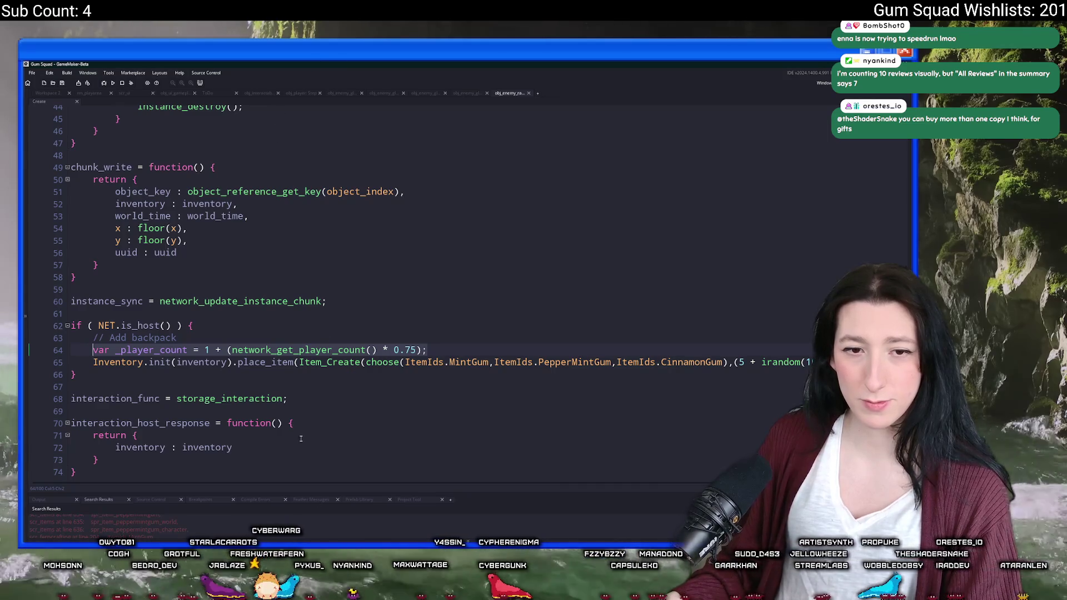
left_click(282, 350)
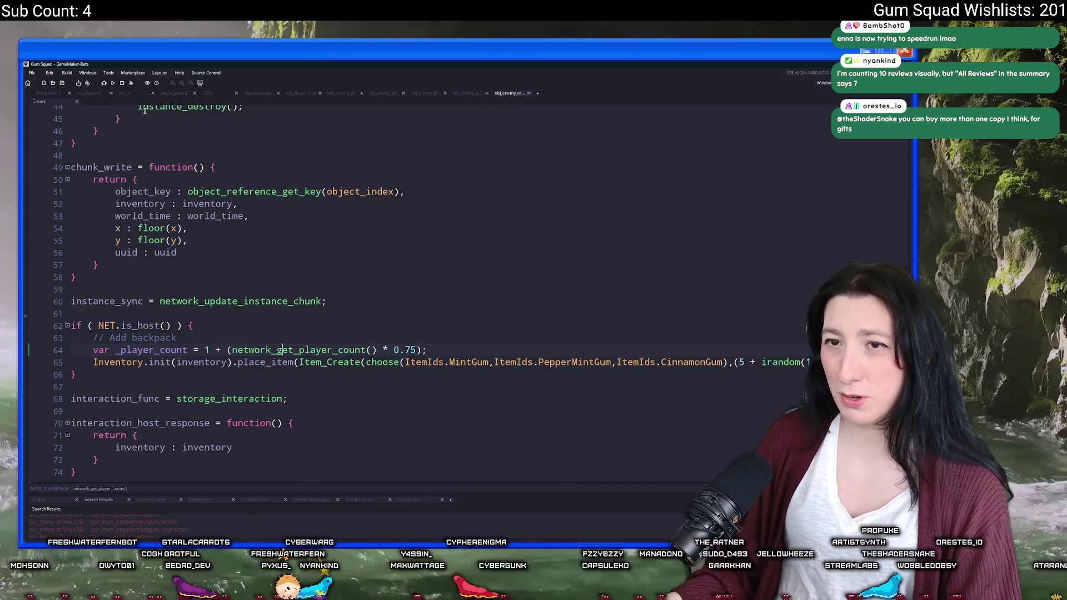
key("ctrl+Tab")
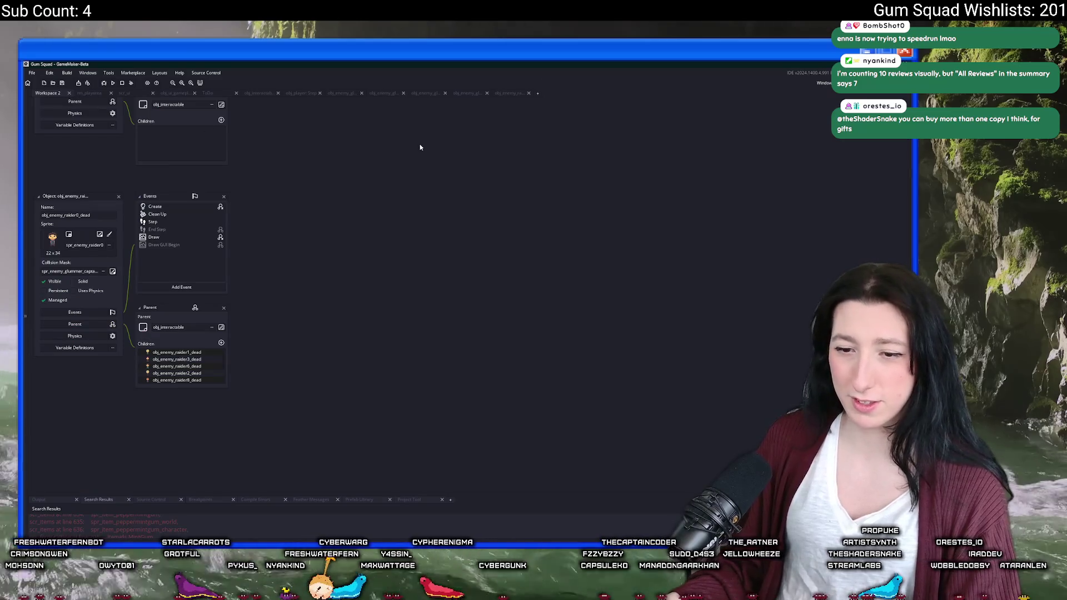
- Open obj_enemy_scientist0_dead's Create code and paste the _player_count line below the backpack comment
key("ctrl+t")
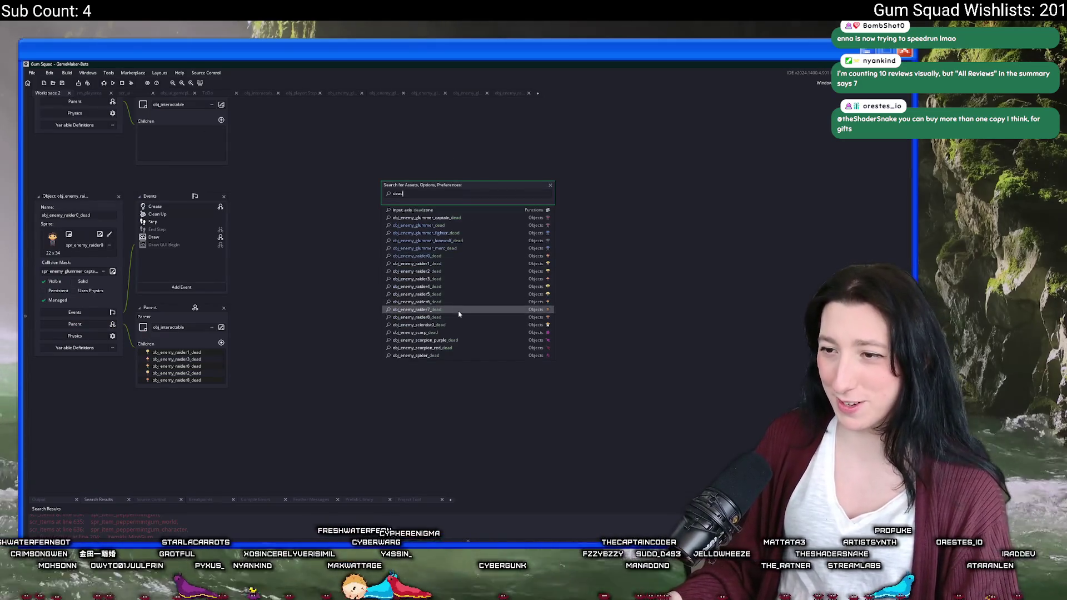
left_click(455, 324)
double_click(155, 207)
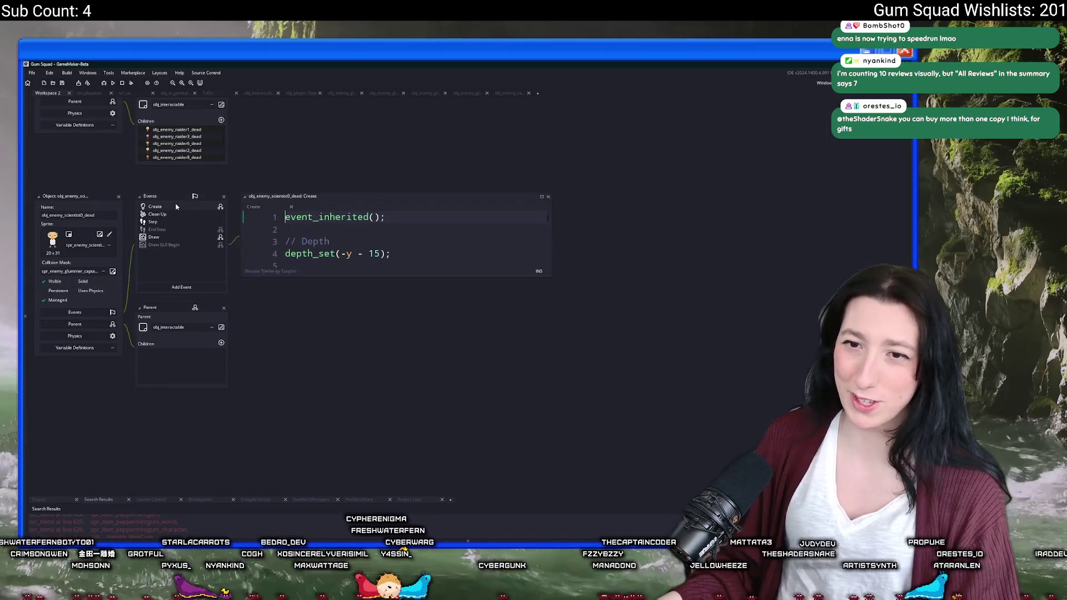
scroll(462, 260, "down", 10)
scroll(462, 260, "down", 4)
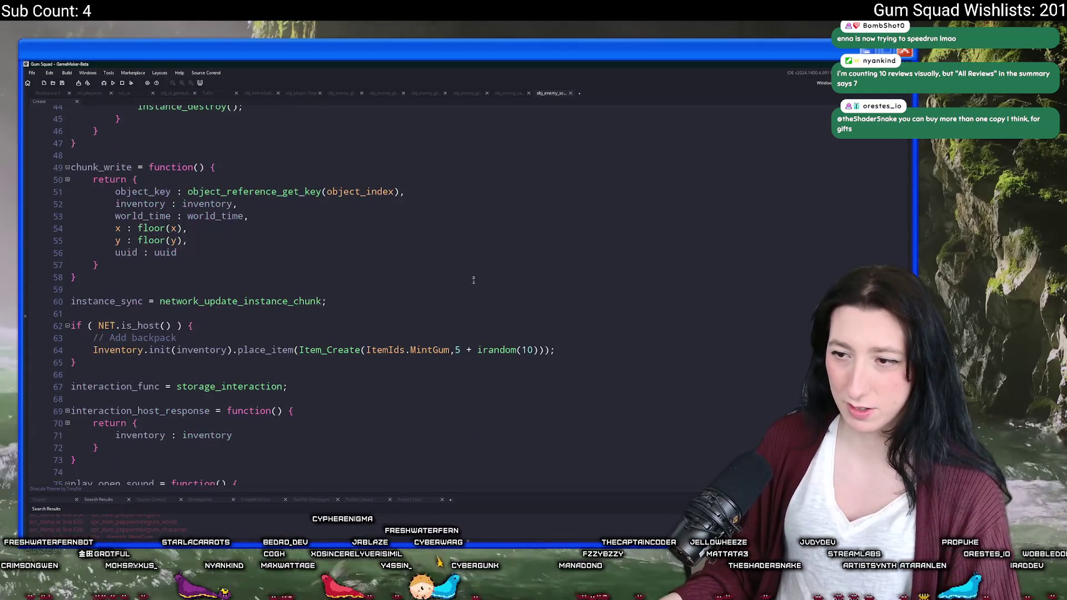
left_click(422, 333)
key("Return")
type("var _player_count = 1 + (network_get_player_count() * 0.75);")
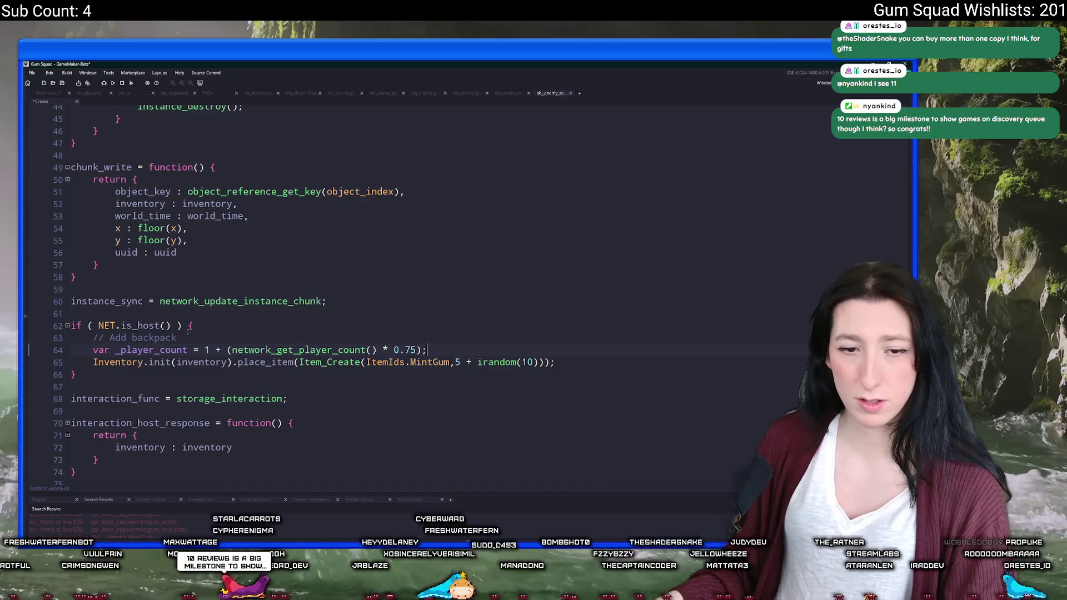
- Set the scientist's MintGum amount to (5 + irandom(10)) * _player_count and save
double_click(144, 350)
key("ctrl+c")
left_click(537, 362)
type("*")
key("ctrl+v")
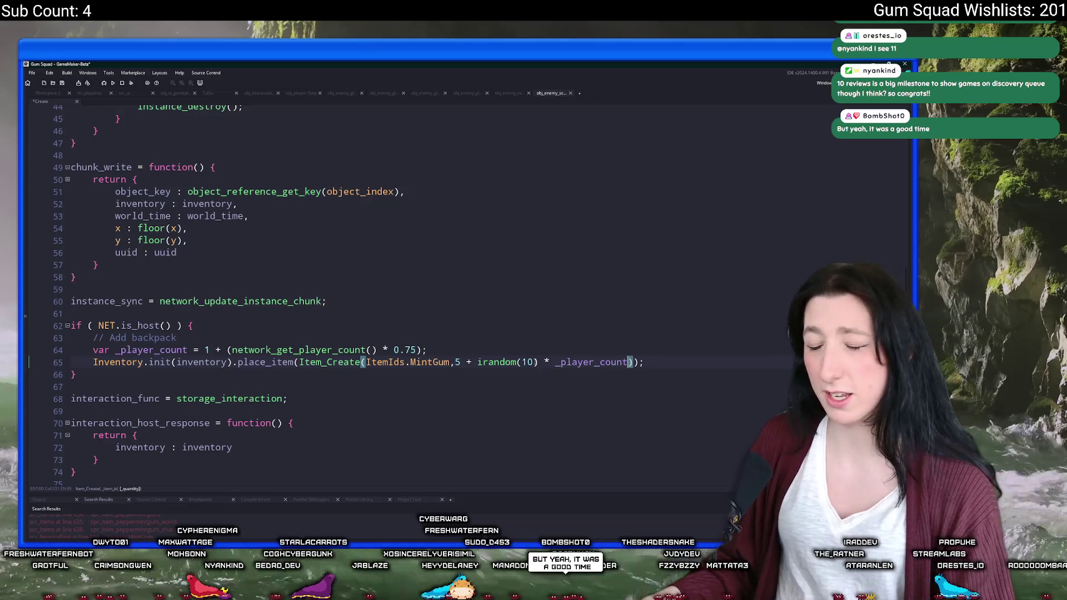
left_click(539, 362)
type(")")
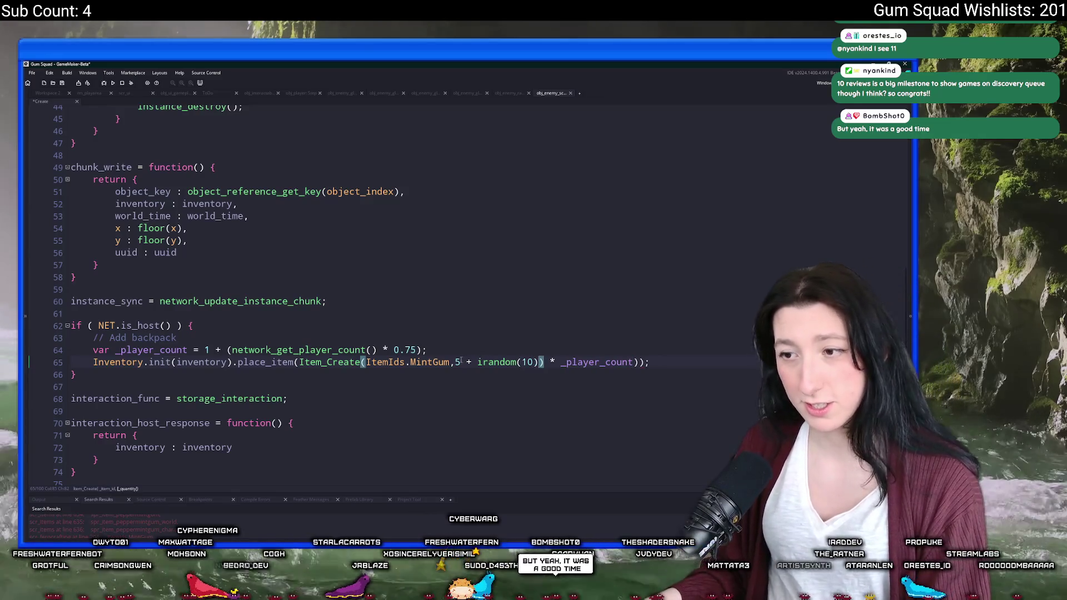
left_click(456, 362)
type("(")
left_click(454, 346)
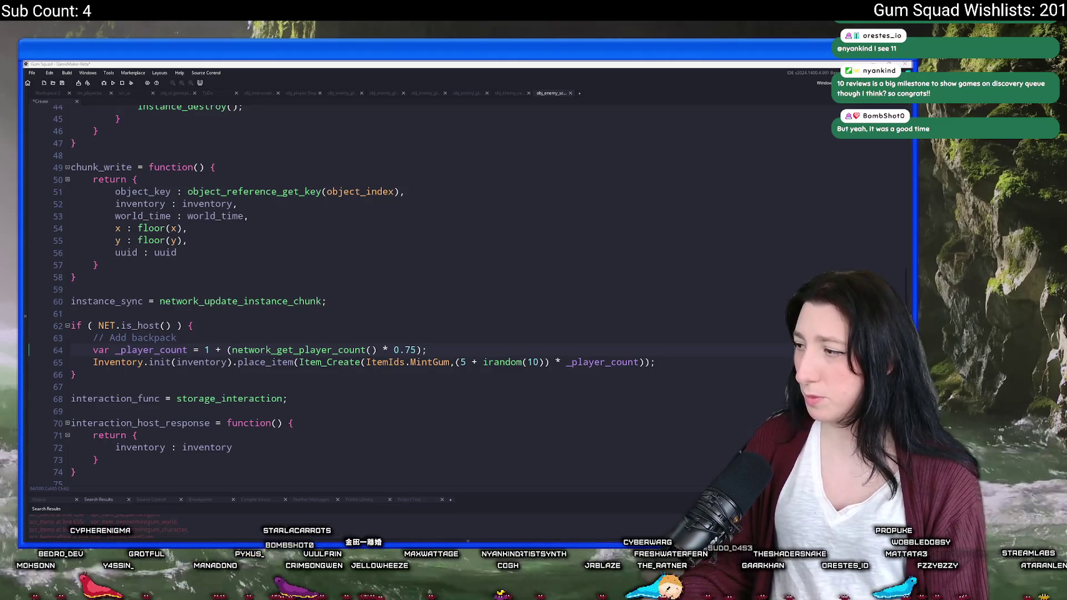
left_click(523, 312)
key("ctrl+s")
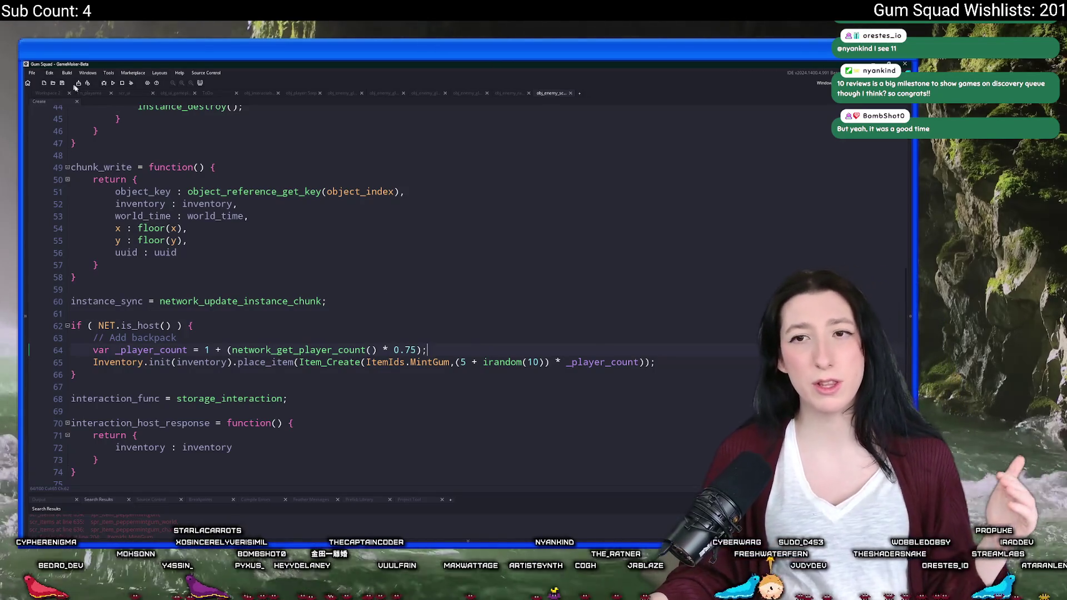
left_click(105, 93)
scroll(449, 279, "down", 8)
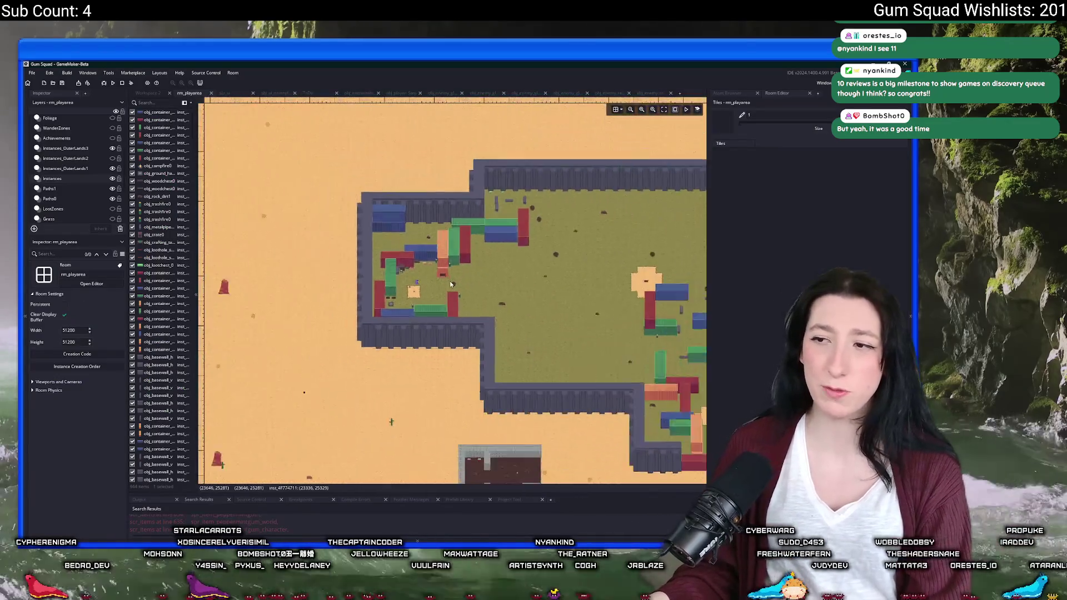
scroll(389, 269, "up", 3)
scroll(389, 269, "down", 3)
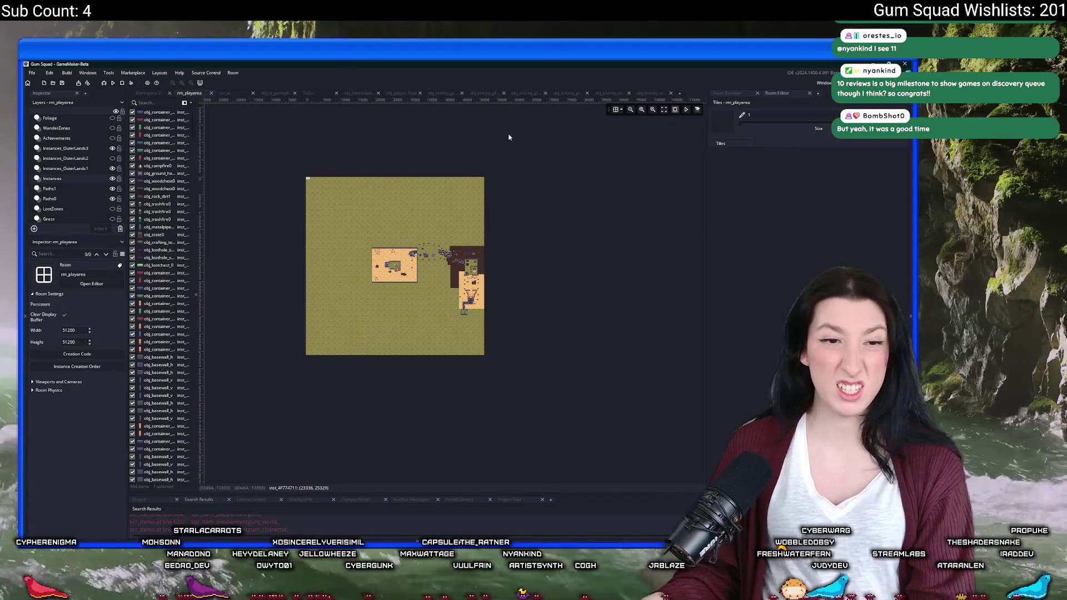
middle_click(183, 93)
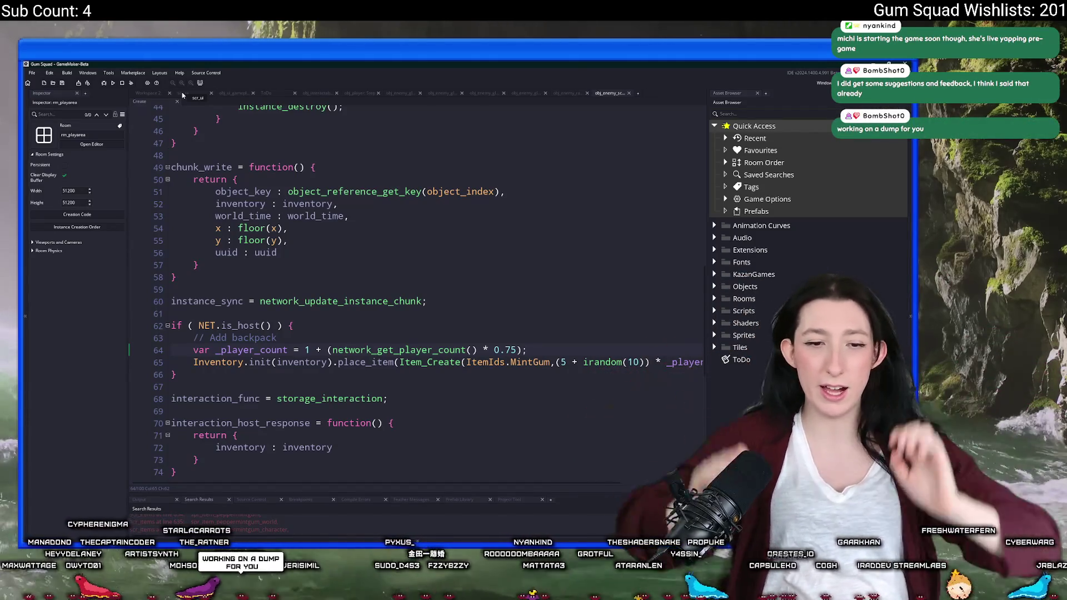
- Open obj_enemy_scorp_dead's Create event code from the 'dead' asset search
left_click_drag(526, 350, 194, 351)
left_click(297, 326)
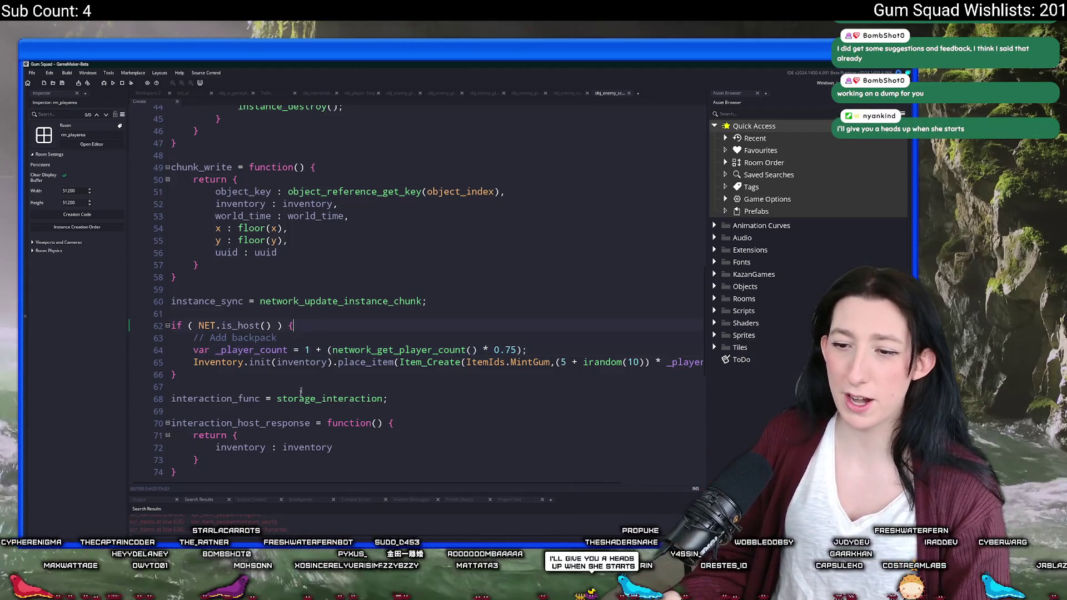
key("ctrl+t")
type("dead")
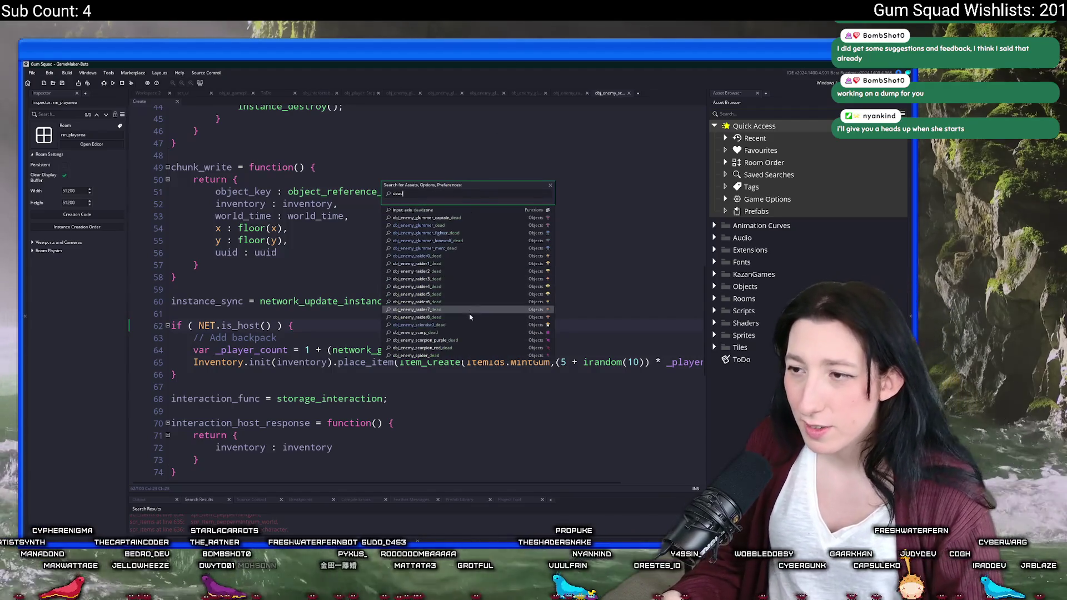
left_click(459, 333)
double_click(265, 209)
- Find Item_Create and paste the _player_count line after the backpack comment
scroll(425, 271, "down", 15)
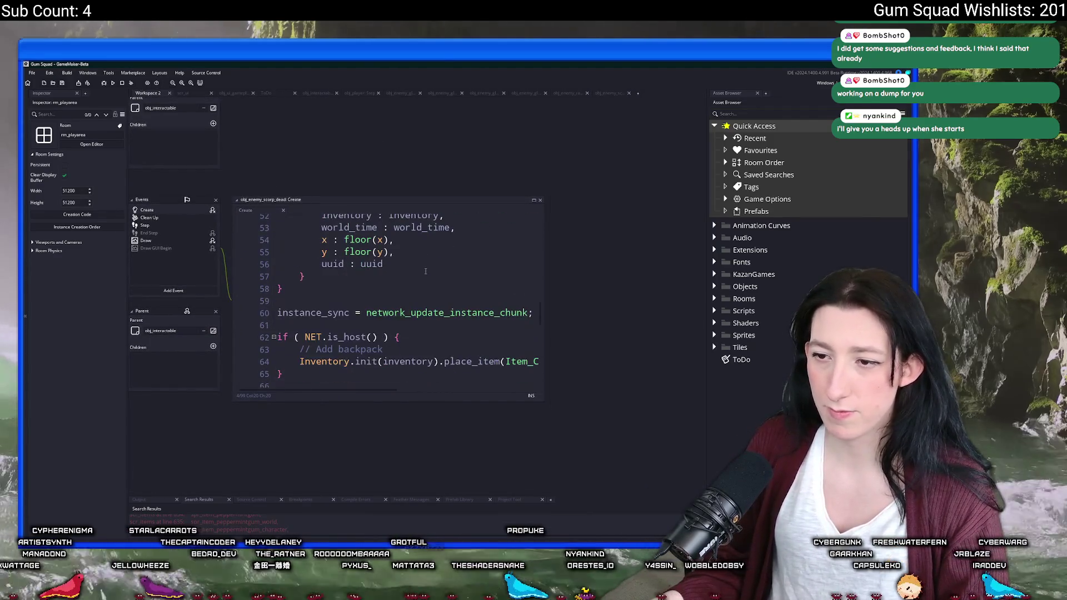
scroll(425, 271, "down", 10)
left_click(438, 267)
key("ctrl+f")
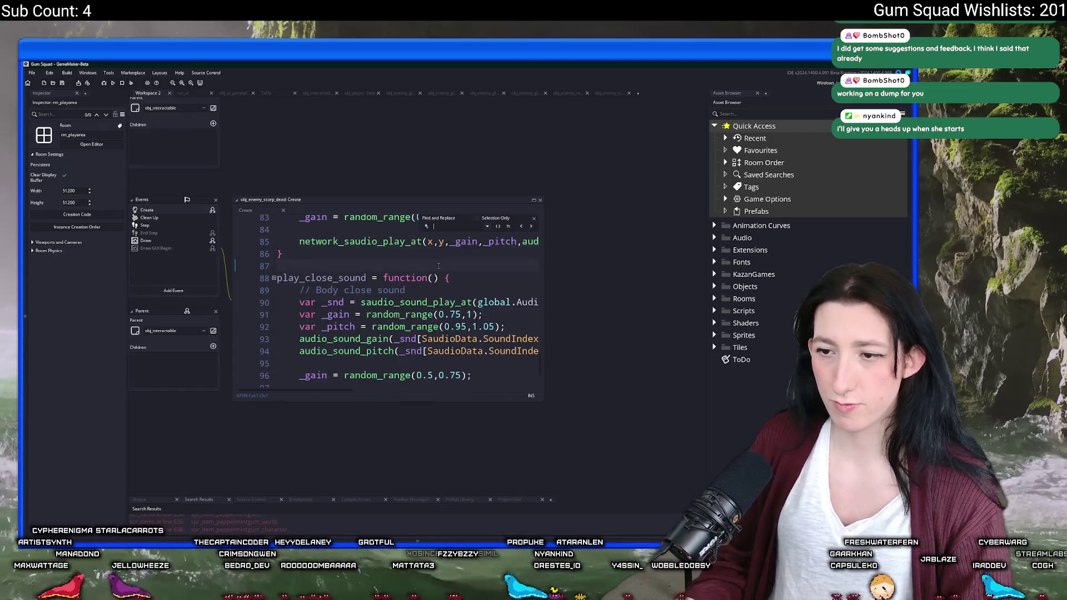
type("itemcre")
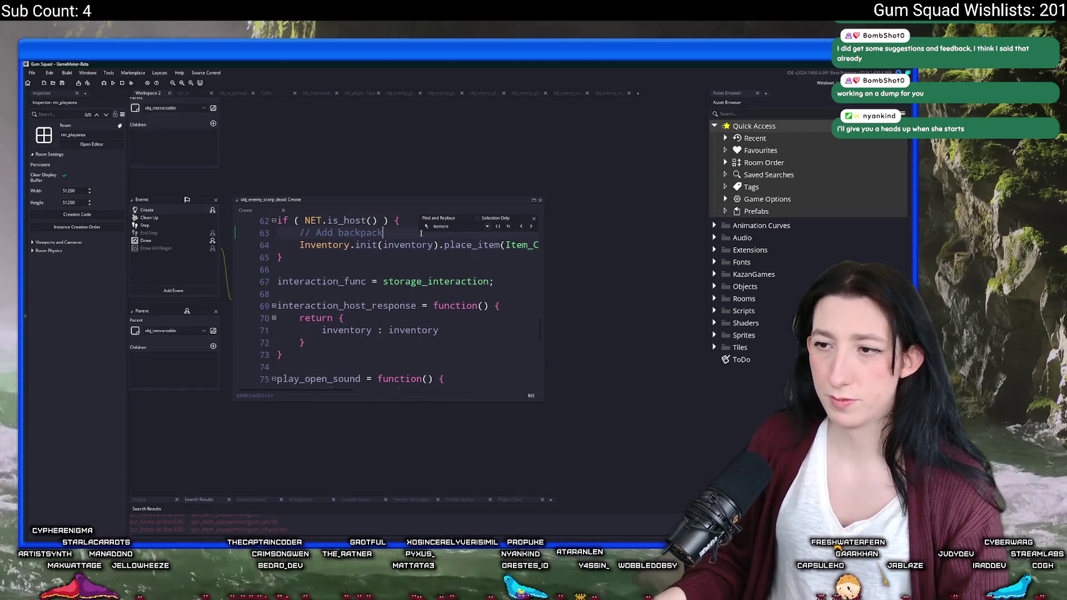
key("Return")
key("ctrl+v")
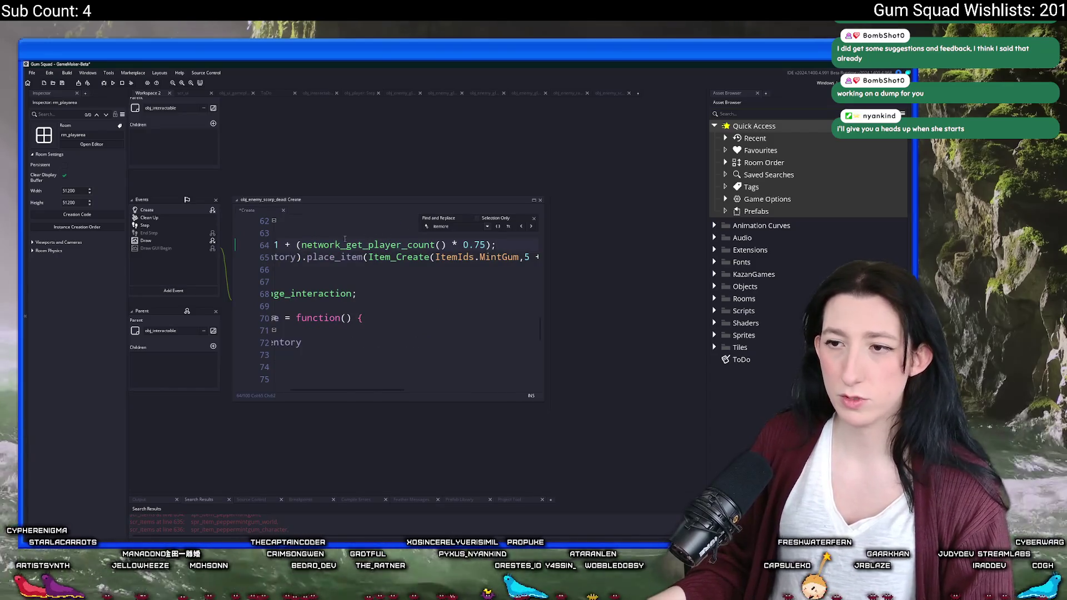
- Change the scorpion's MintGum amount to (5 + irandom(10)) * _player_count and close the code tab
scroll(389, 267, "left", 5)
scroll(389, 267, "right", 5)
left_click(491, 258)
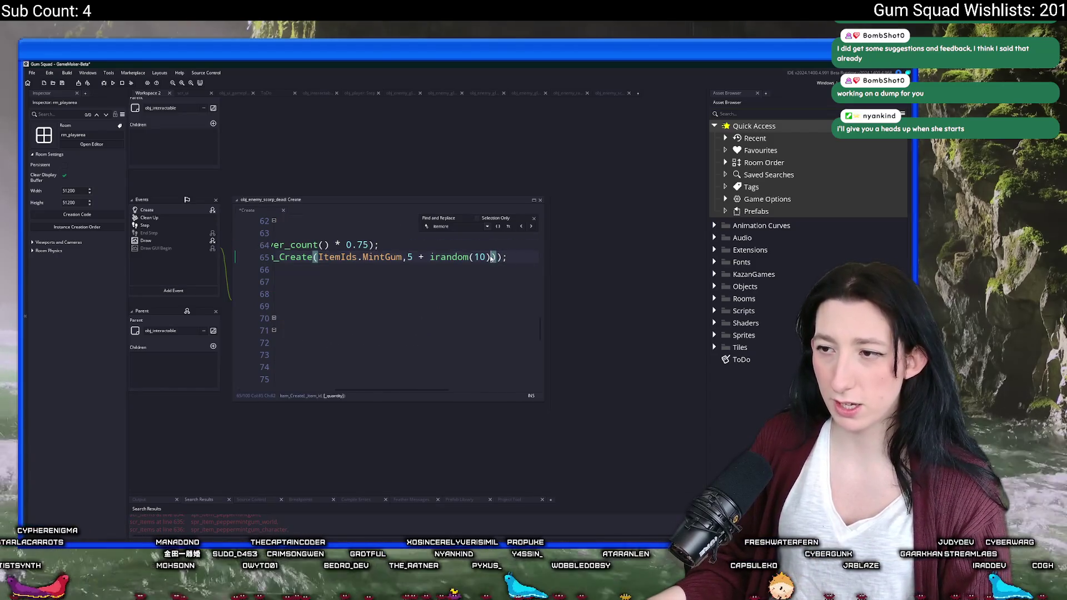
type(")")
left_click(408, 257)
type("(10))")
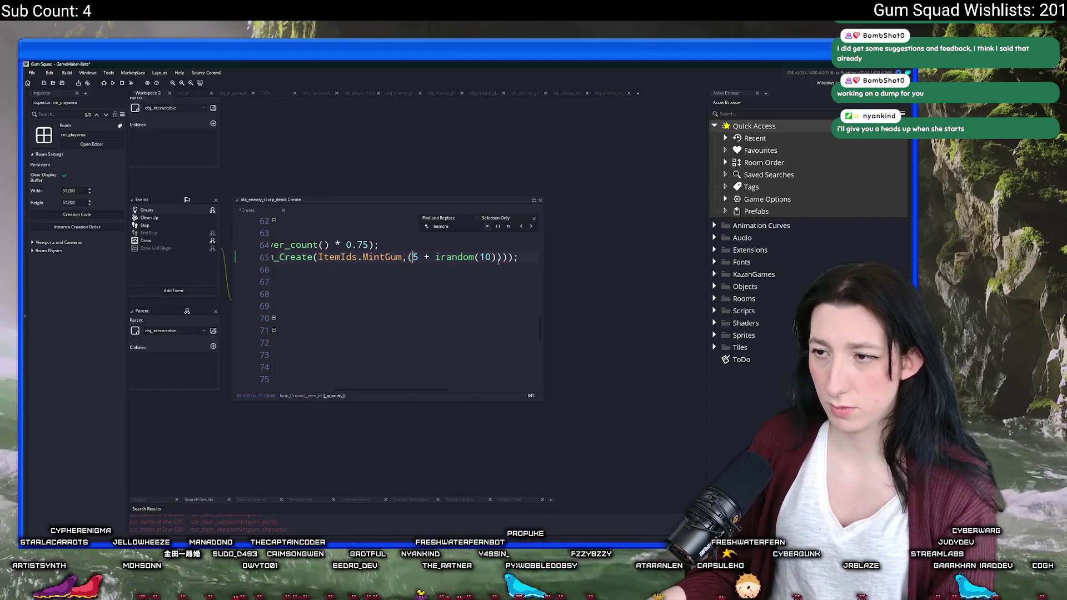
type(" * _player_count")
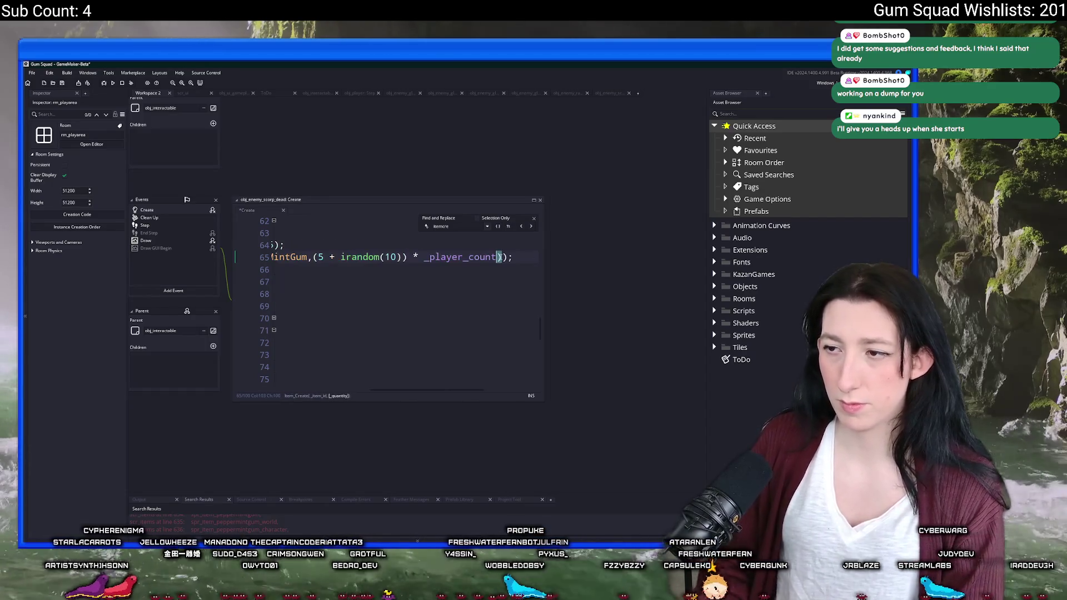
key("F12")
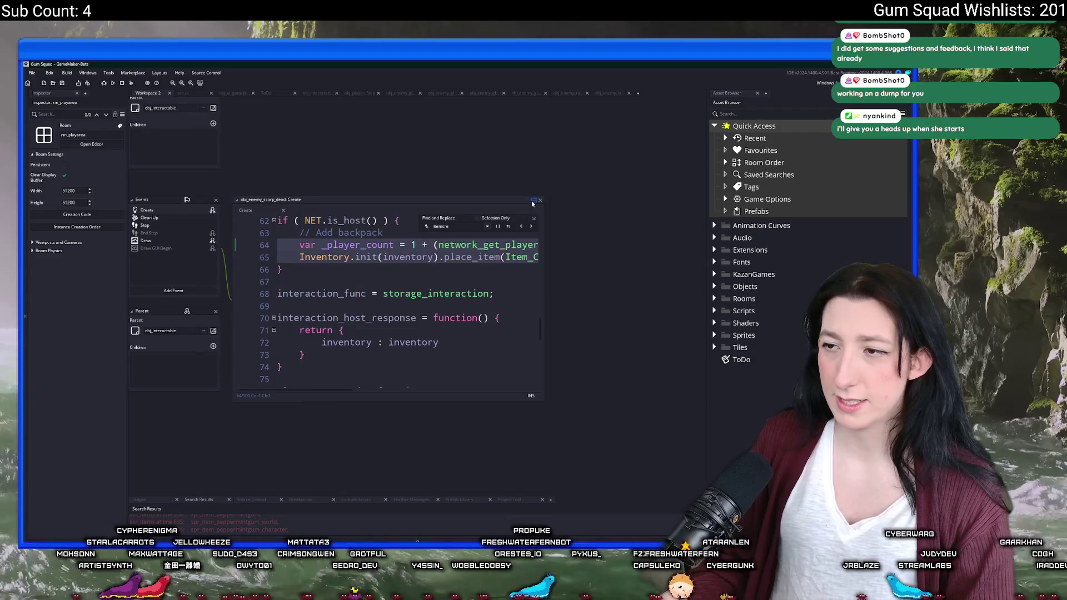
left_click(556, 189)
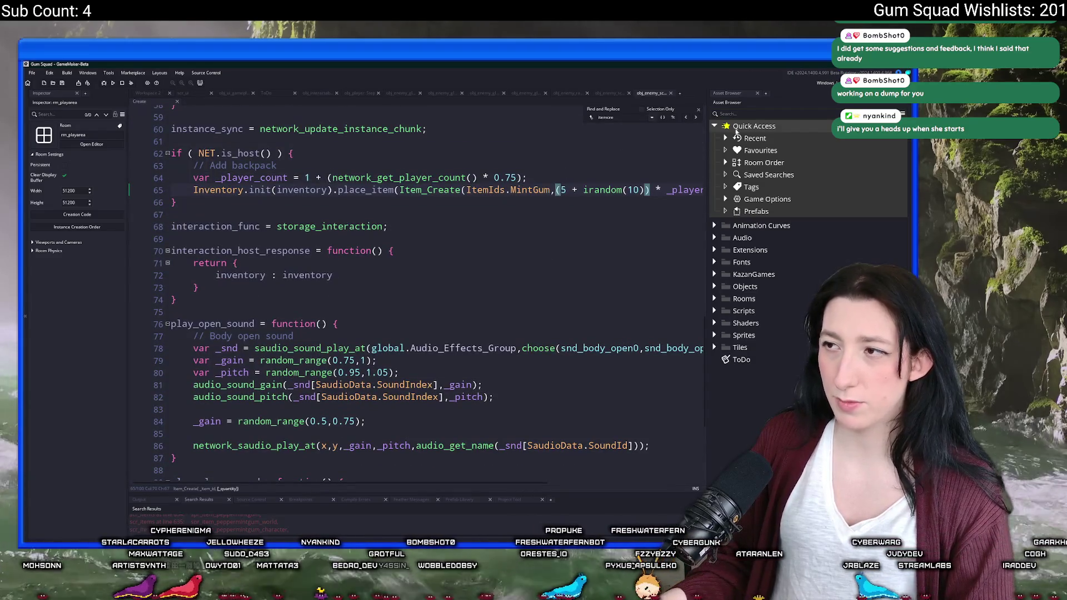
key("ctrl+w")
- Open obj_enemy_scorpion_red_dead's Create code and look for its _player_count line
key("ctrl+t")
type("dead")
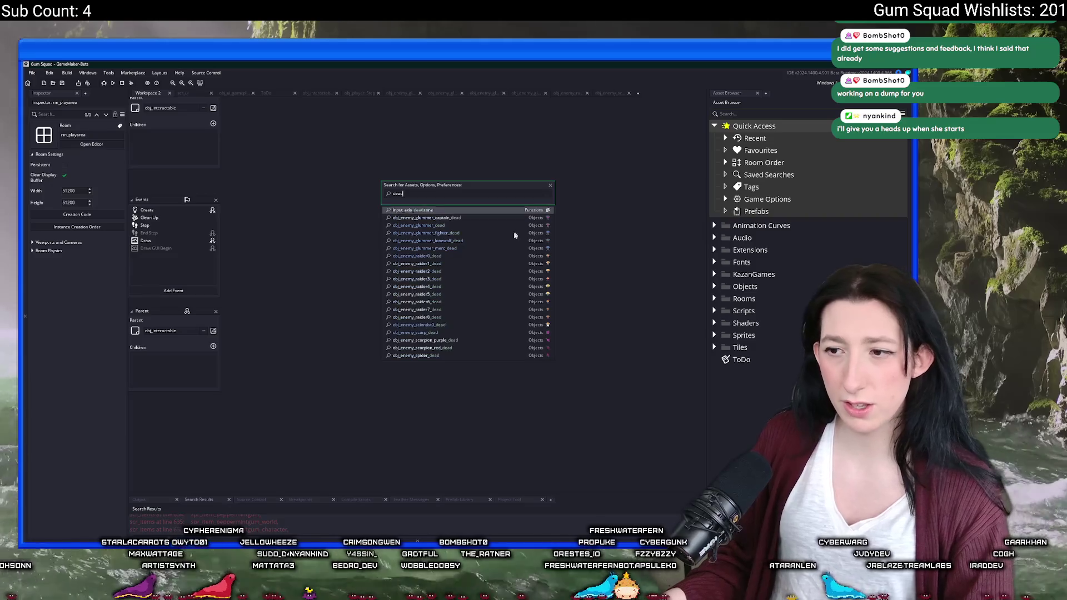
left_click(484, 348)
double_click(278, 208)
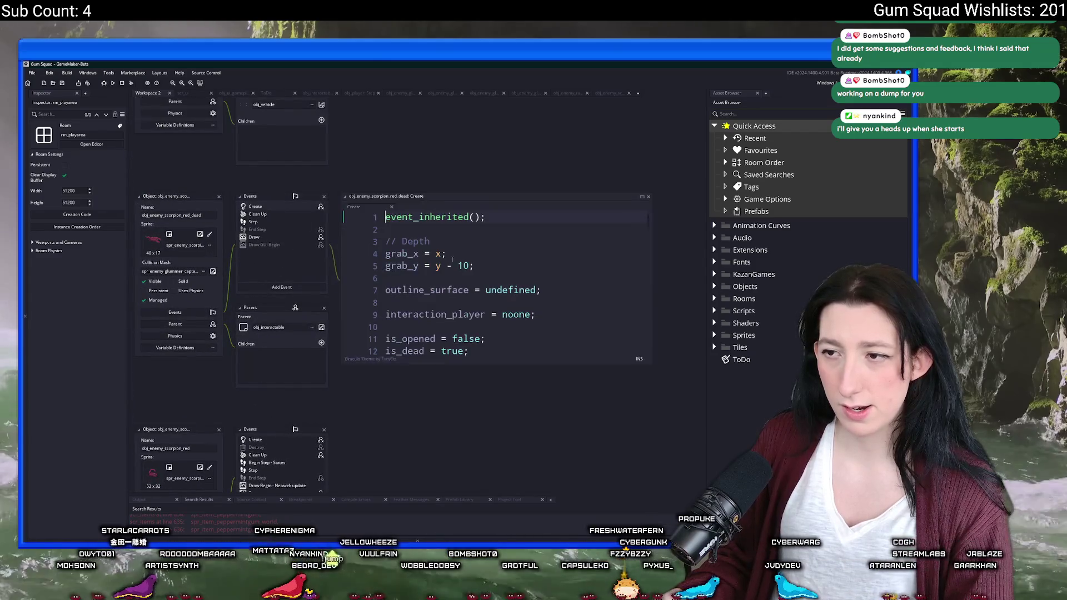
type("player_cou")
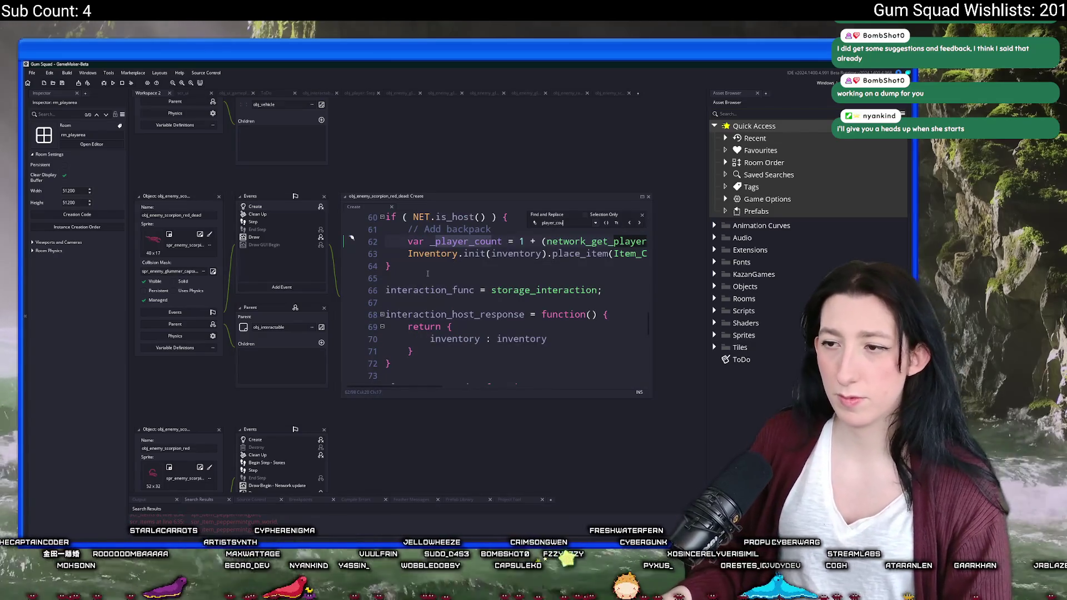
- Open obj_enemy_scorpion_purple through the asset search for 'scorpion_p'
left_click(427, 277)
key("ctrl+t")
type("sco")
key("BackSpace")
key("BackSpace")
type("oc")
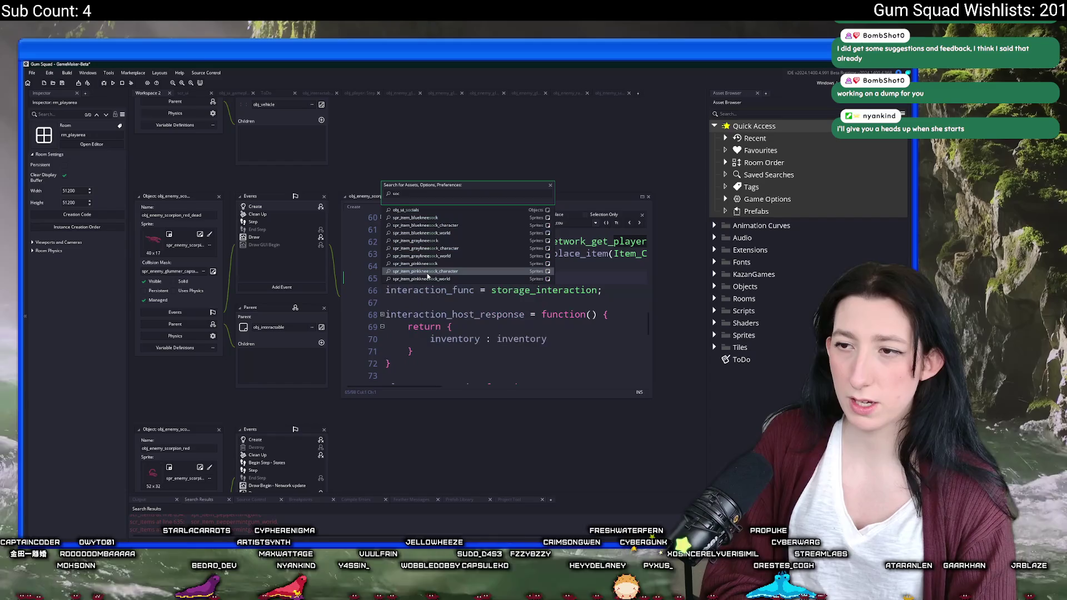
key("BackSpace")
key("BackSpace")
type("corpion_p")
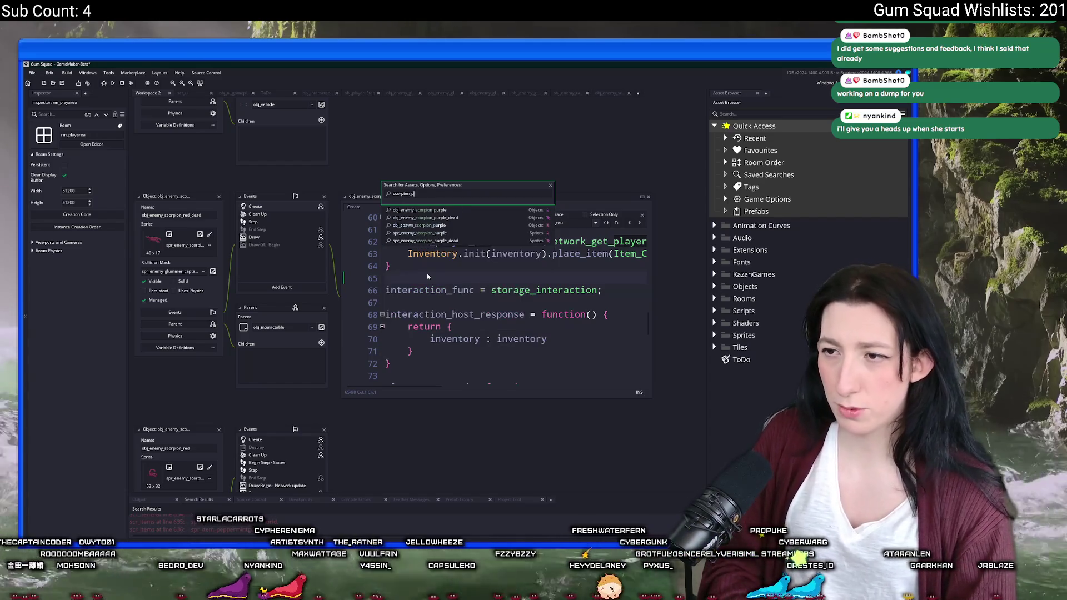
key("Up")
key("Return")
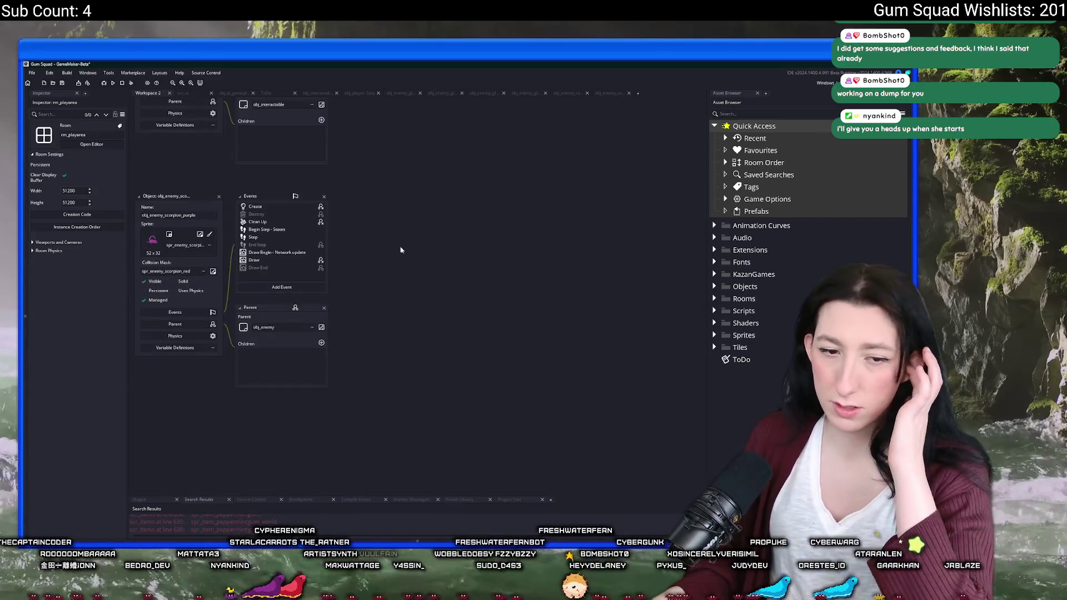
- Open the purple scorpion's Create code at full size and search it for 'item'
double_click(255, 206)
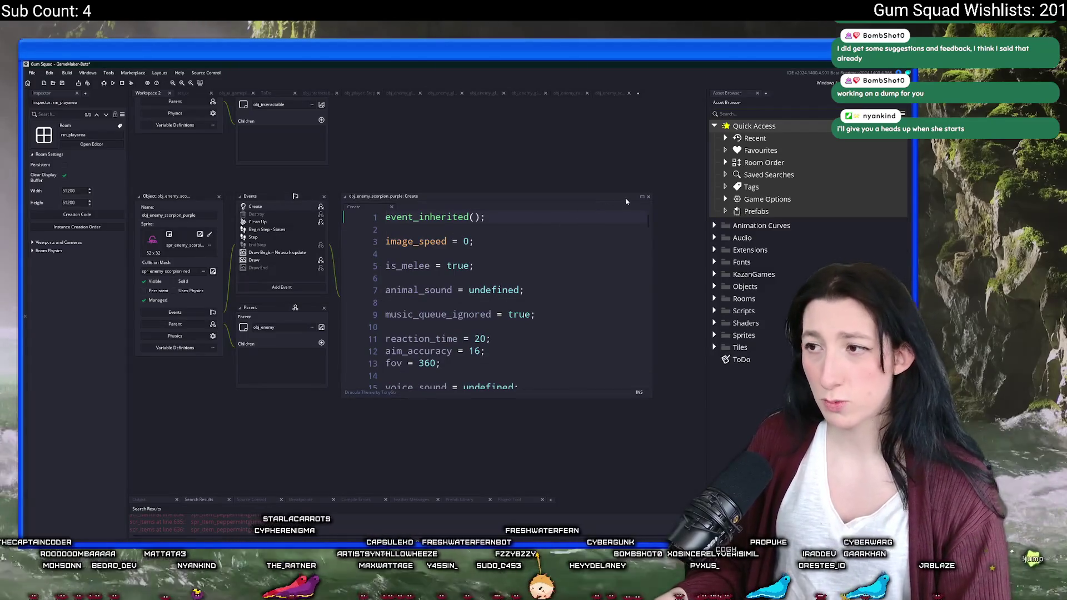
left_click(618, 230)
scroll(618, 229, "down", 5)
key("ctrl+f")
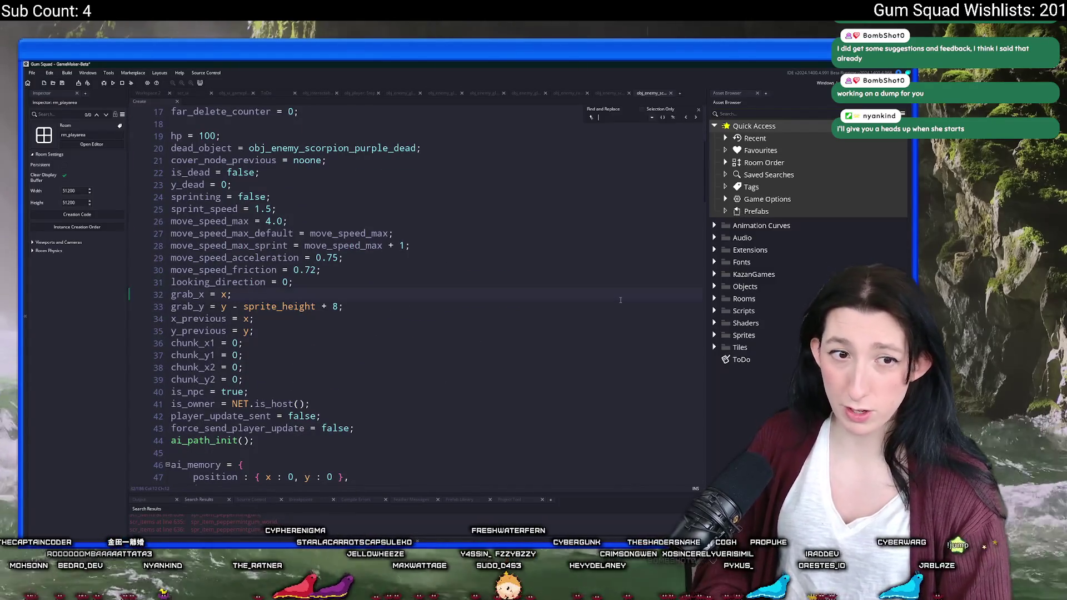
type("item")
- Open obj_enemy_scorpion_purple_dead and its Create event code
key("ctrl+t")
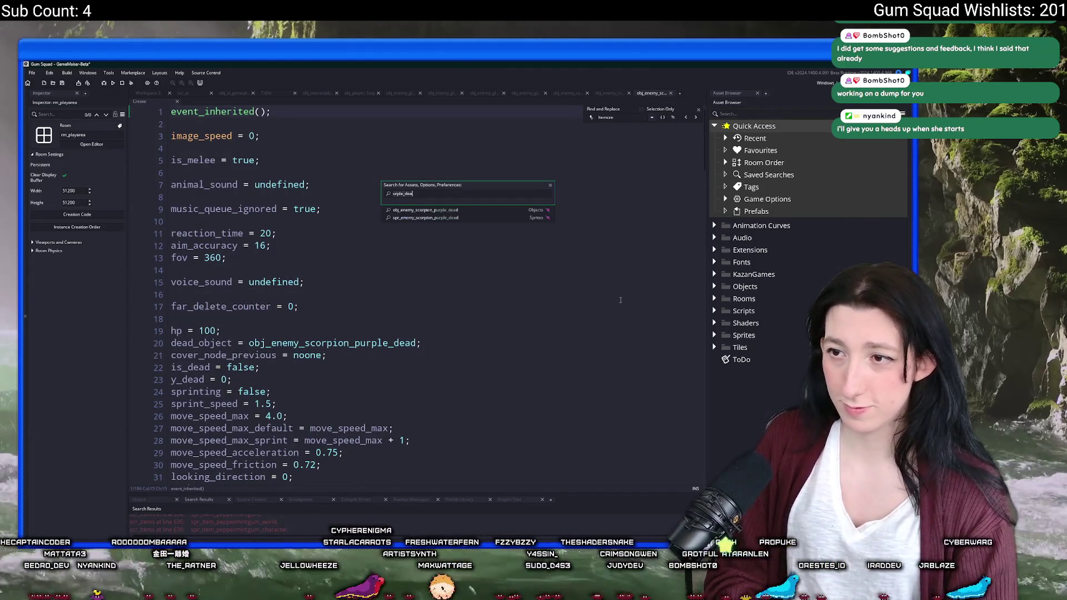
key("BackSpace")
key("BackSpace")
key("BackSpace")
key("Return")
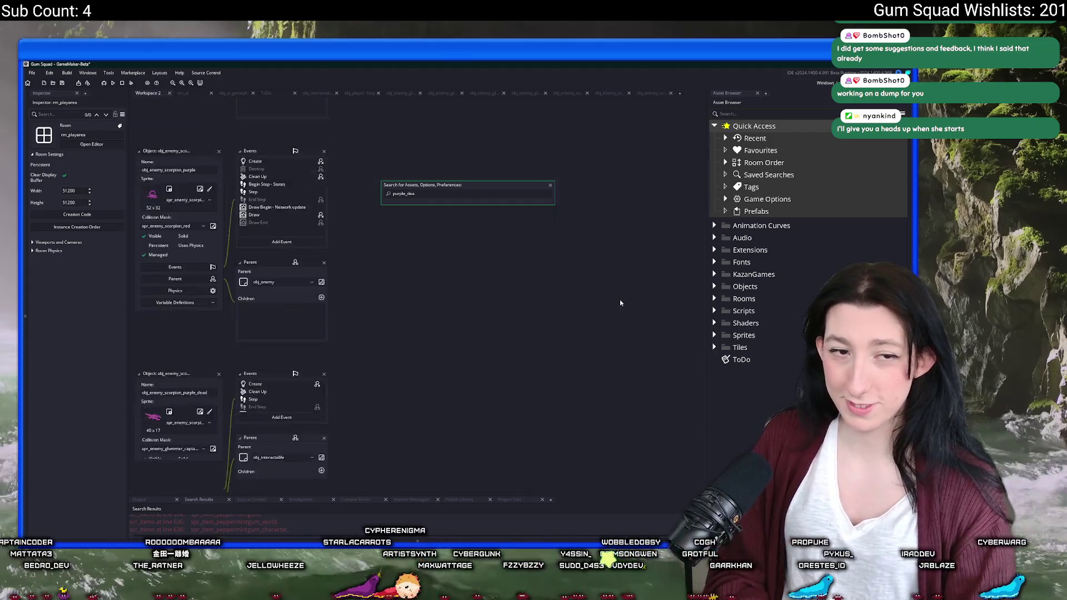
double_click(297, 206)
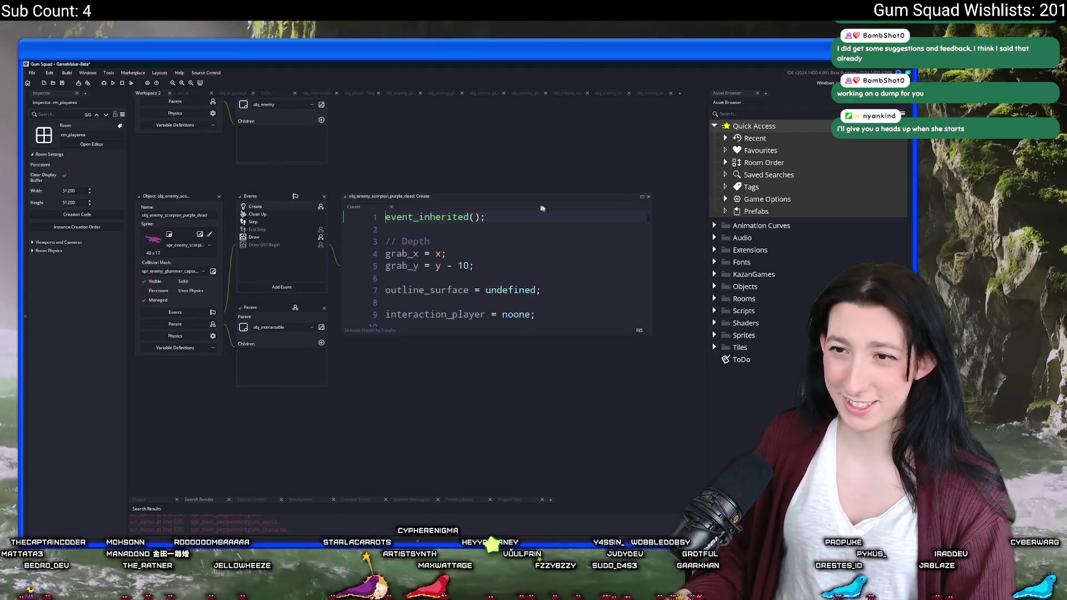
- Find 'itemcrea' in the purple corpse's Create code and check its single RawGum quantity
left_click(635, 211)
key("ctrl+f")
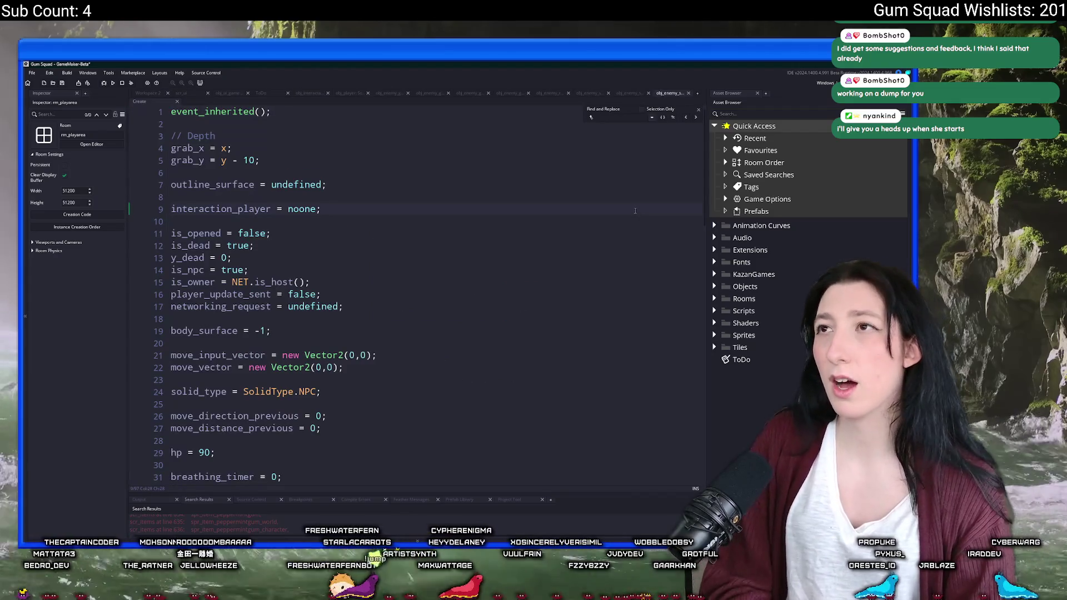
type("itemcrea")
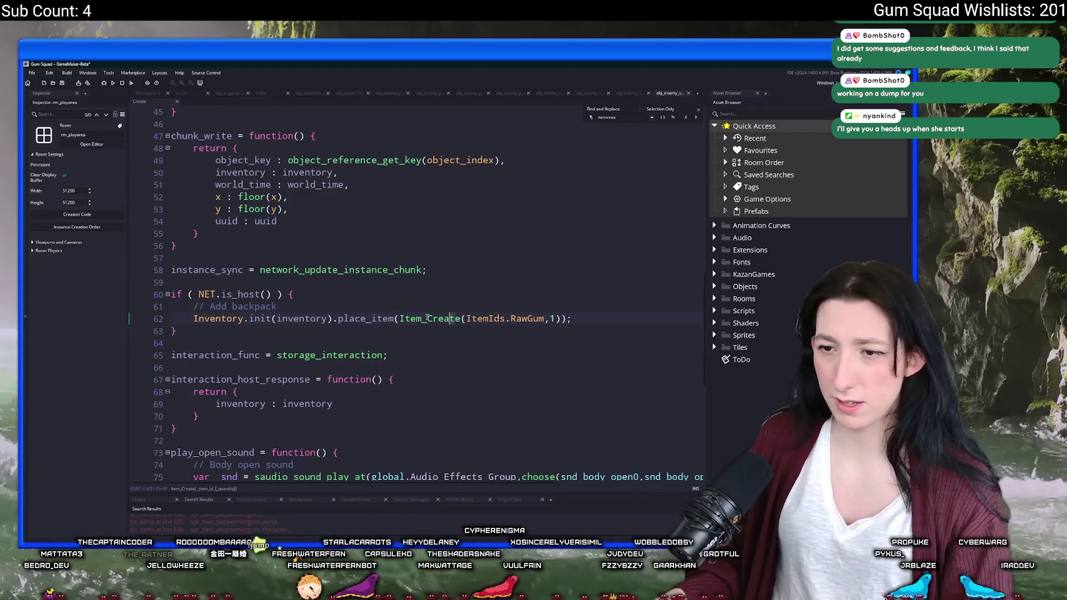
left_click(555, 319)
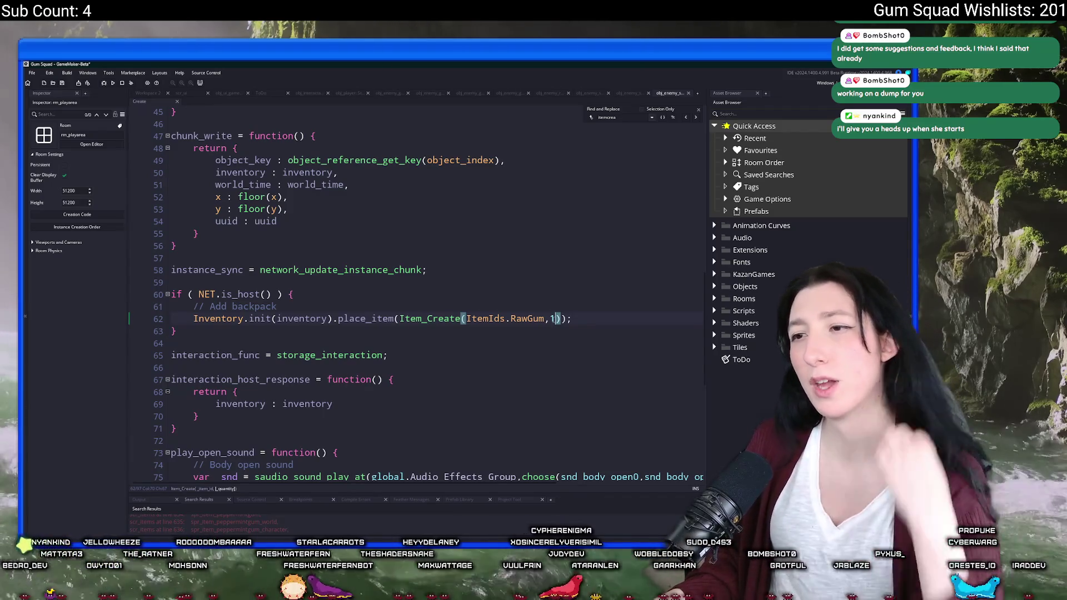
key("Escape")
- Close the purple corpse's code tab and bring up the asset search again
left_click(515, 246)
scroll(516, 246, "up", 2)
scroll(516, 246, "up", 2)
left_click(689, 93)
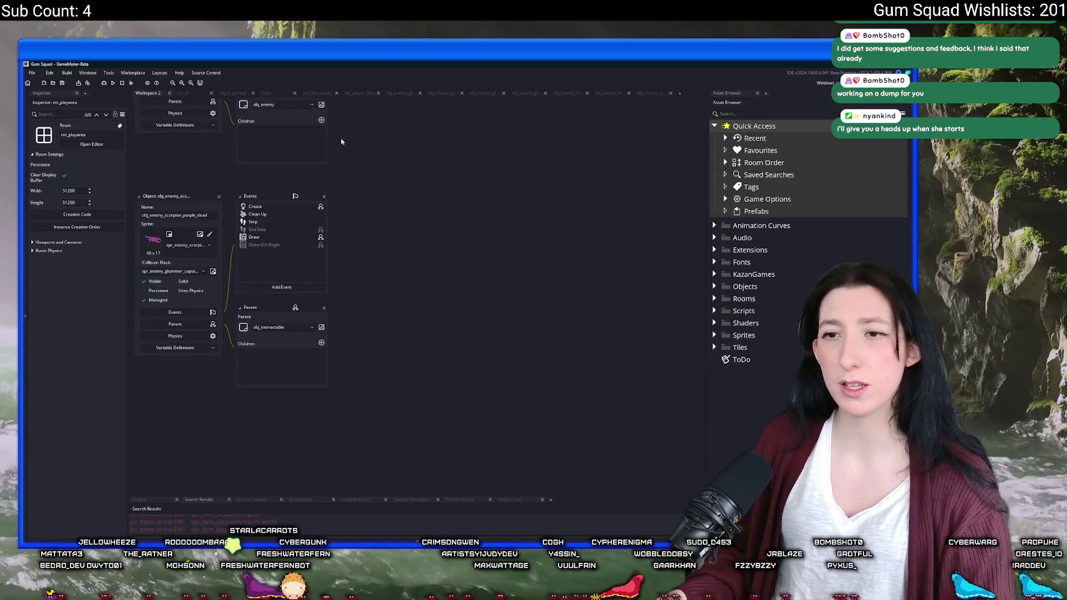
scroll(342, 141, "down", 5)
key("ctrl+t")
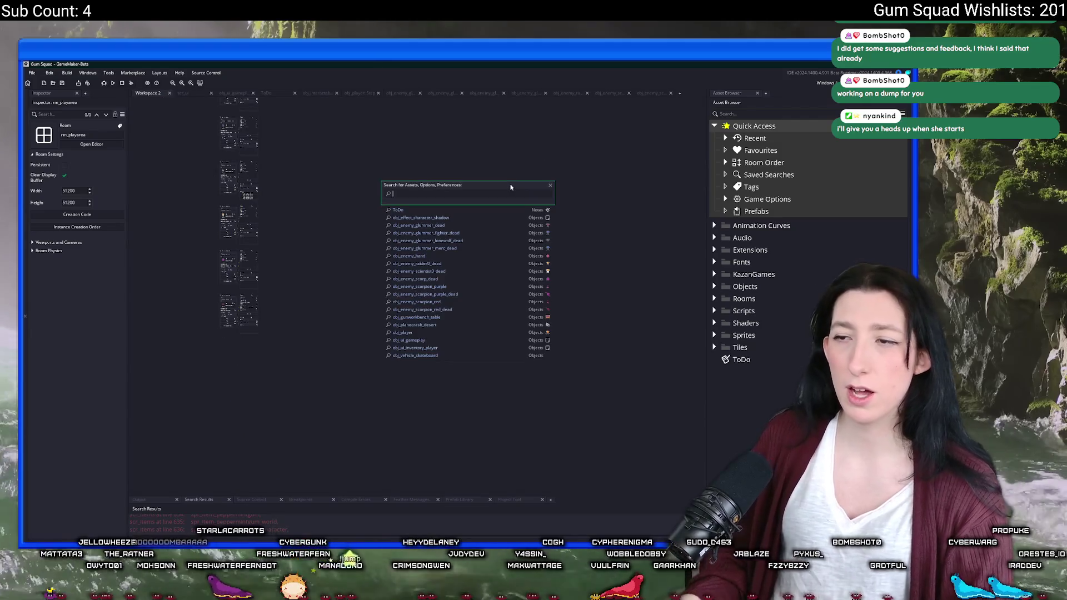
- Open obj_enemy_spider_dead's Create code and scroll to its host-only backpack block
type("spider_")
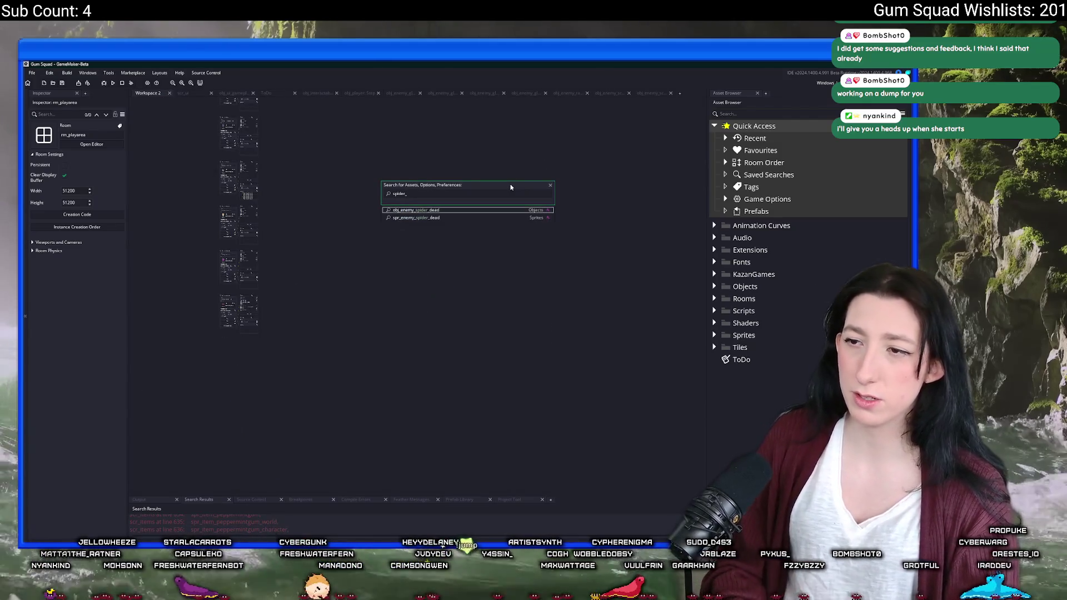
key("Return")
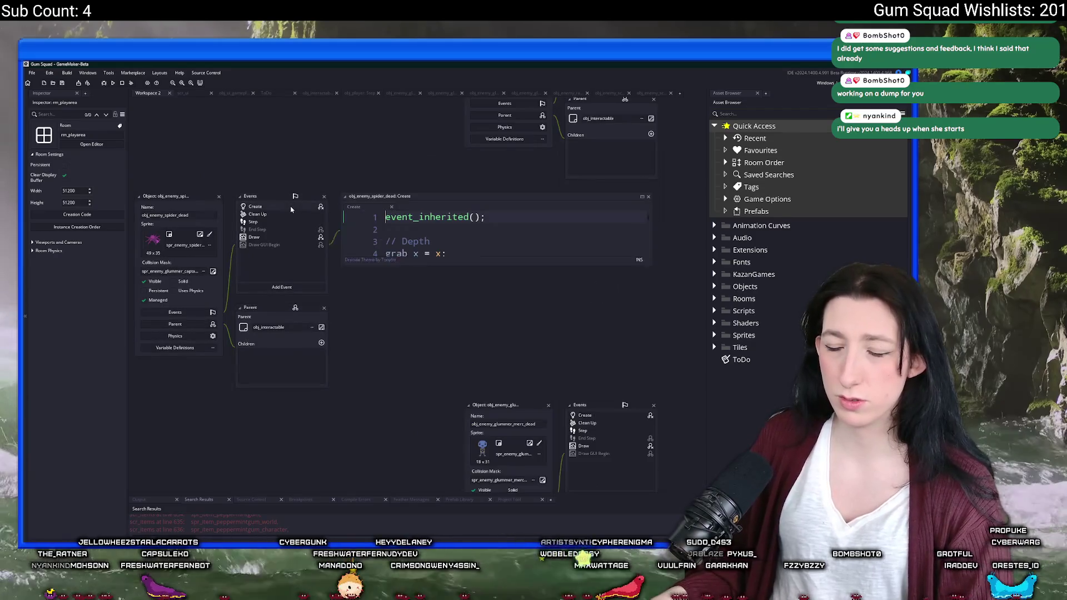
left_click(642, 197)
scroll(473, 357, "down", 15)
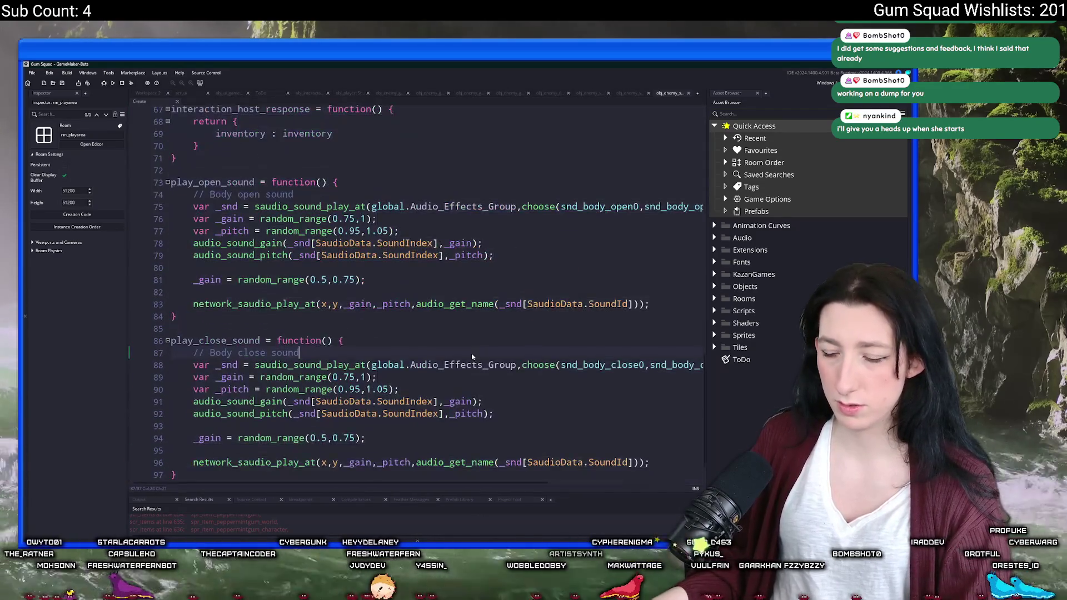
scroll(472, 356, "up", 16)
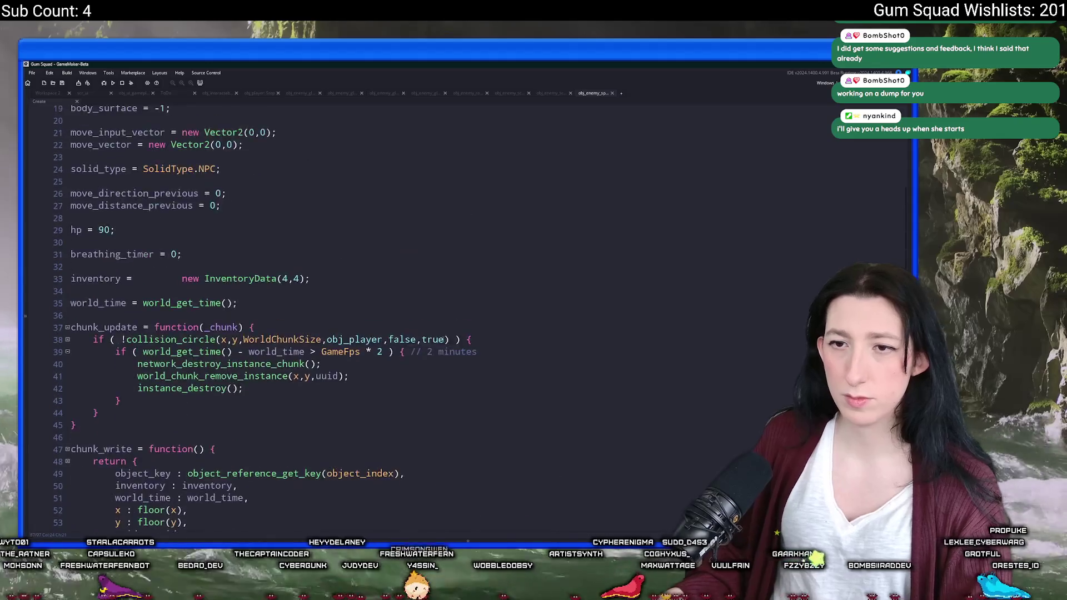
key("ctrl+t")
type("spid")
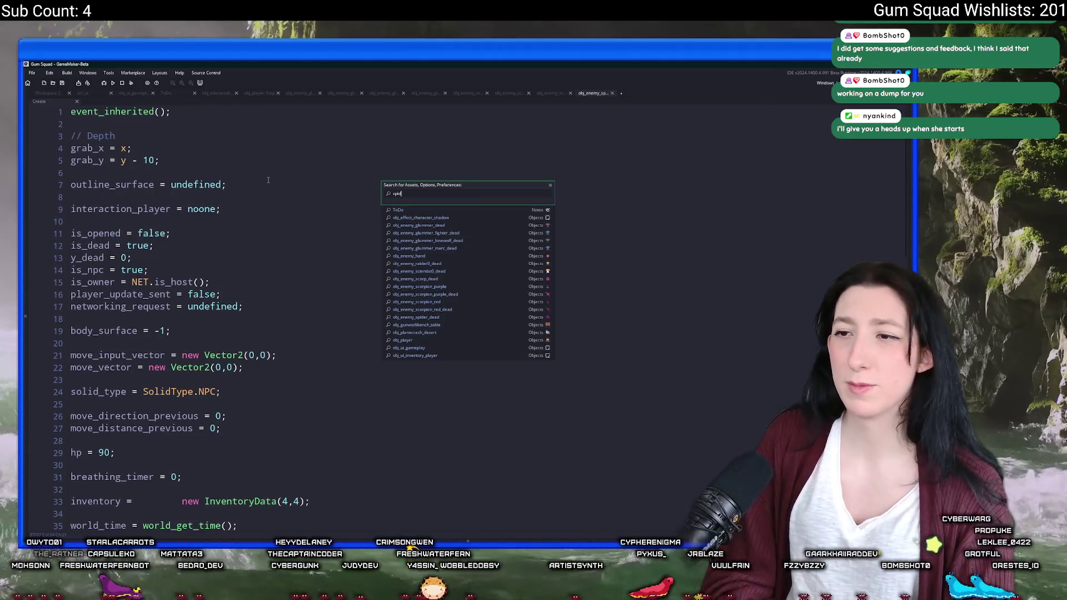
type("er_dead")
key("Return")
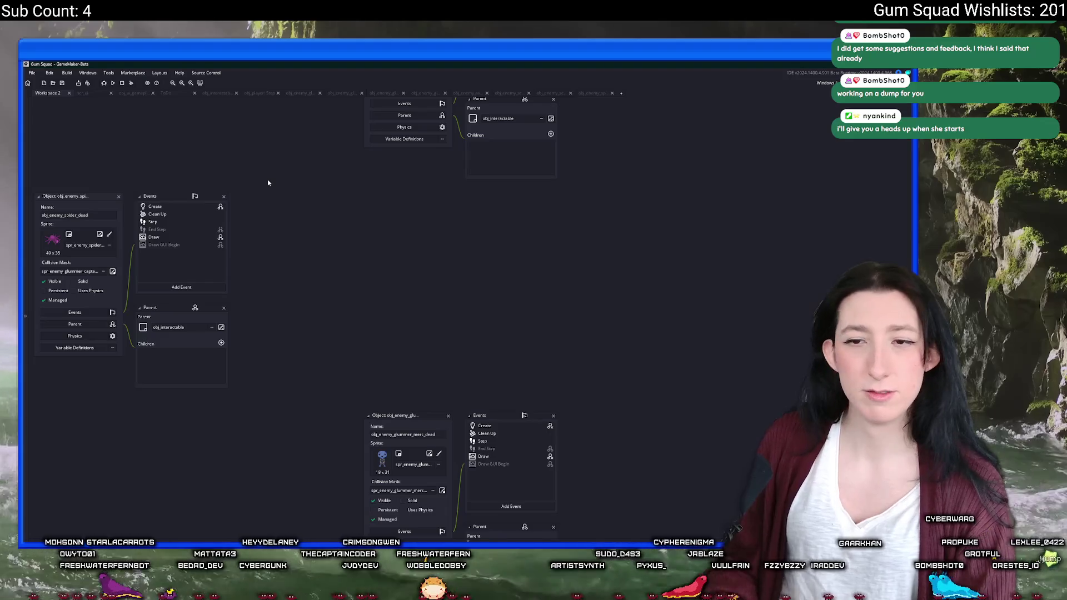
double_click(183, 209)
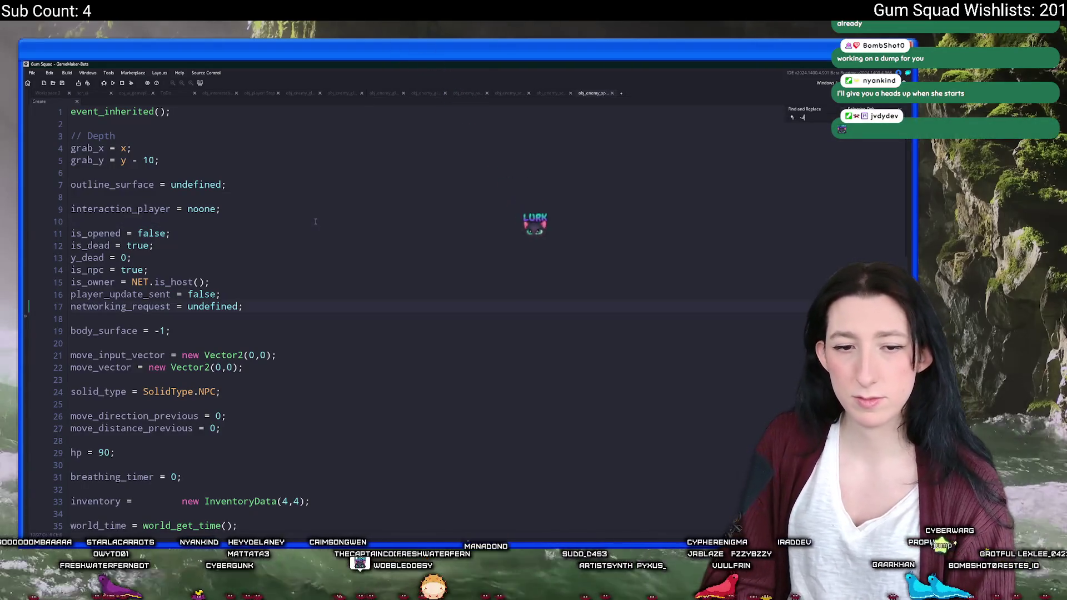
scroll(315, 222, "down", 15)
- Copy the var _player_count line from the scorpion tab and paste it under // Add backpack
type("temcrea")
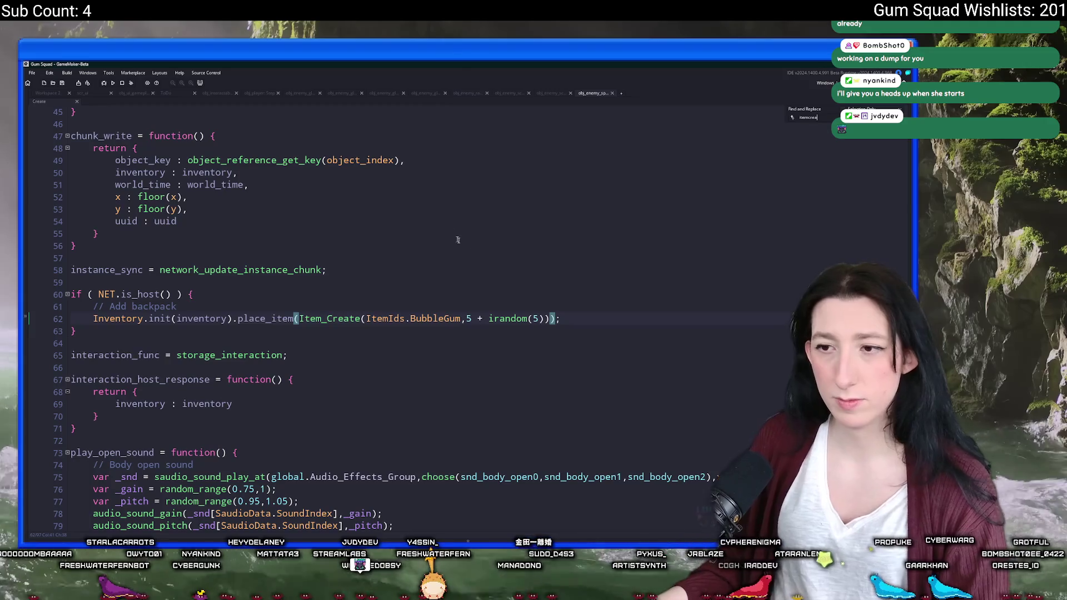
left_click(495, 283)
key("Return")
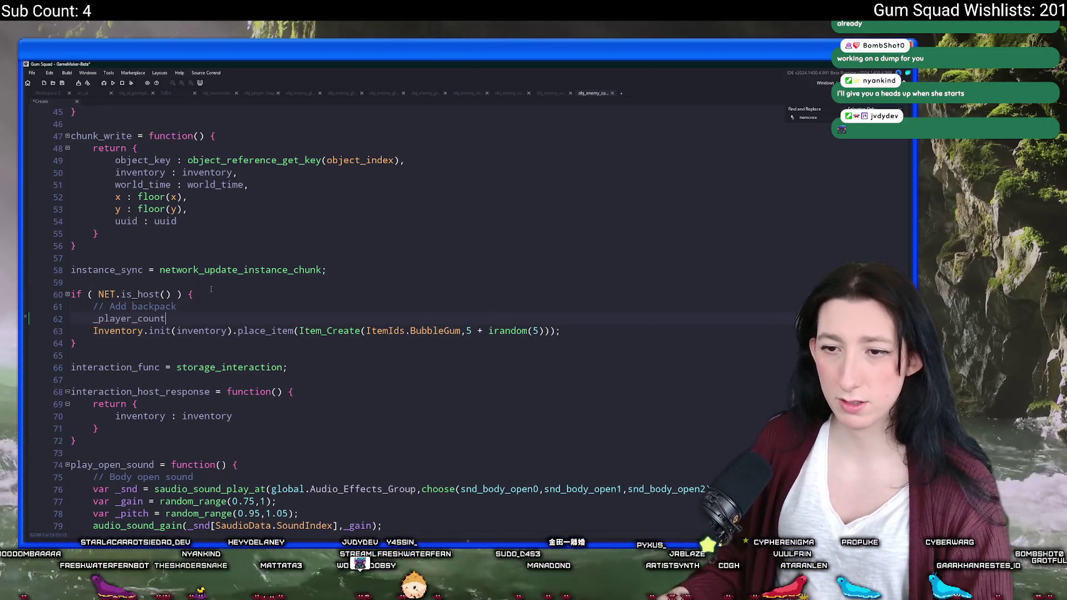
left_click(517, 96)
left_click_drag(426, 350, 87, 357)
key("ctrl+c")
left_click(592, 93)
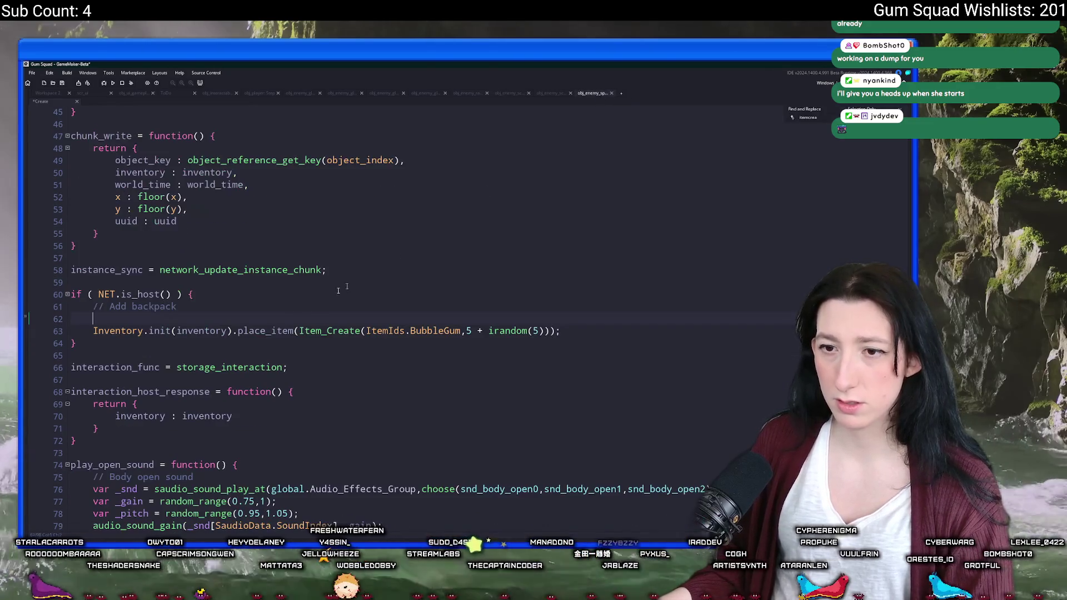
key("ctrl+v")
- Change the BubbleGum amount to (5 + irandom(5)) * _player_count and reopen asset search
double_click(132, 318)
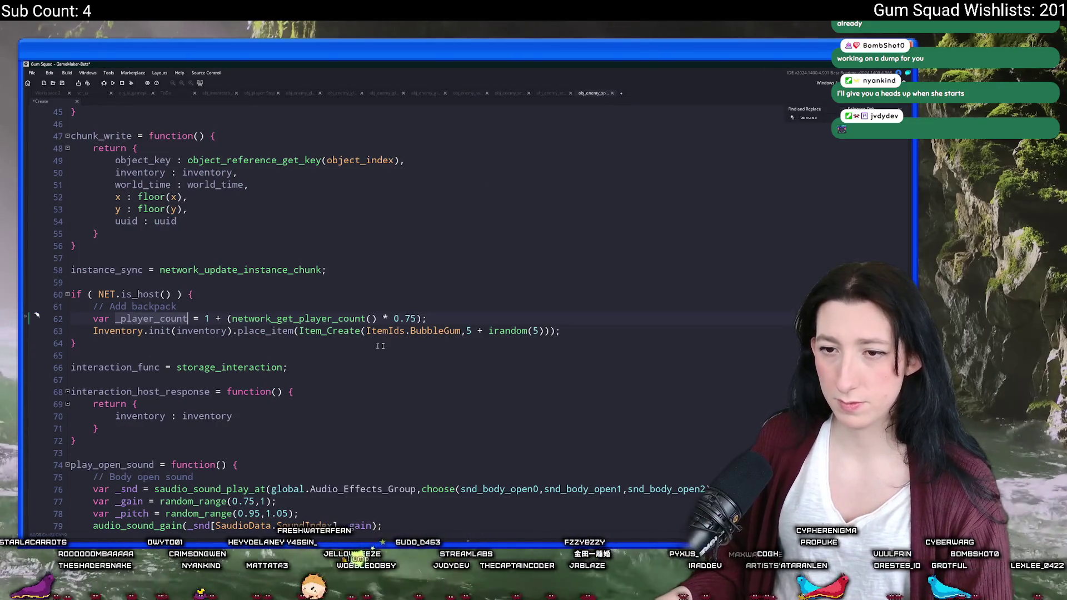
double_click(537, 331)
left_click(544, 331)
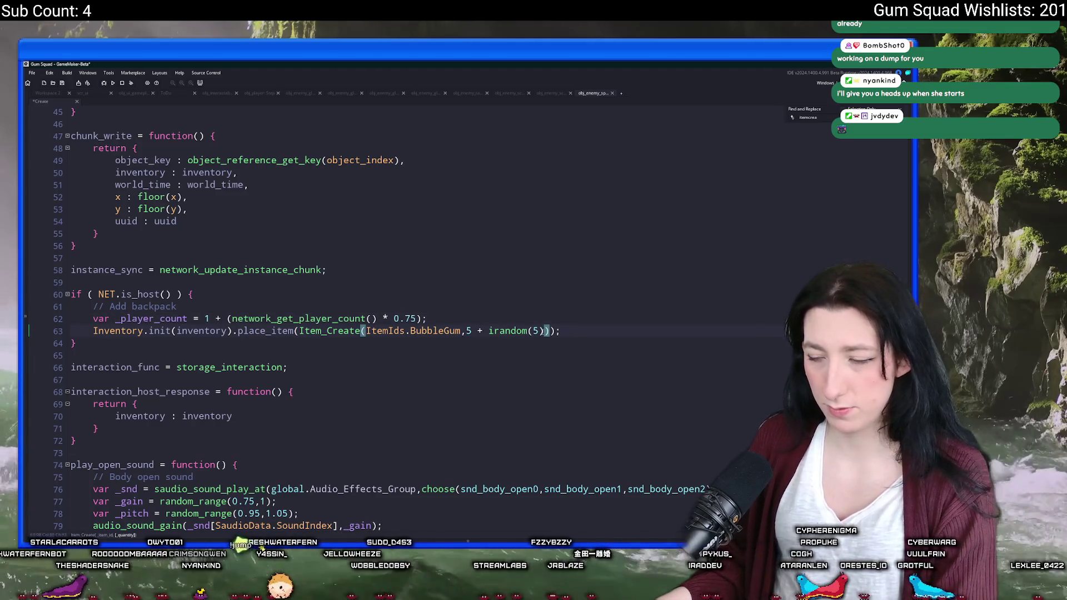
type(")")
left_click(467, 331)
type("(5))")
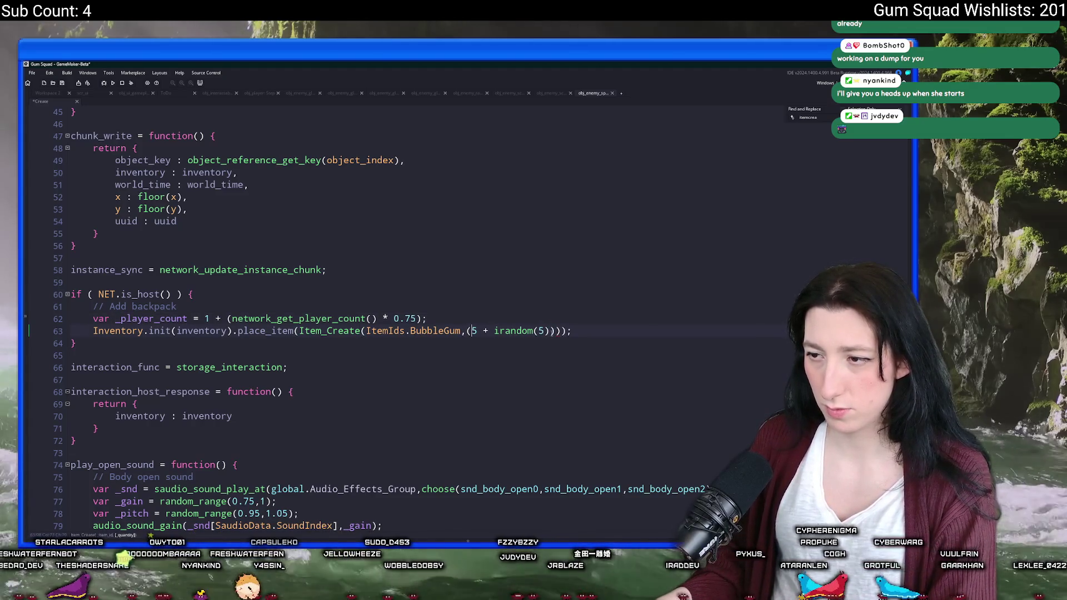
type(" * _player_count")
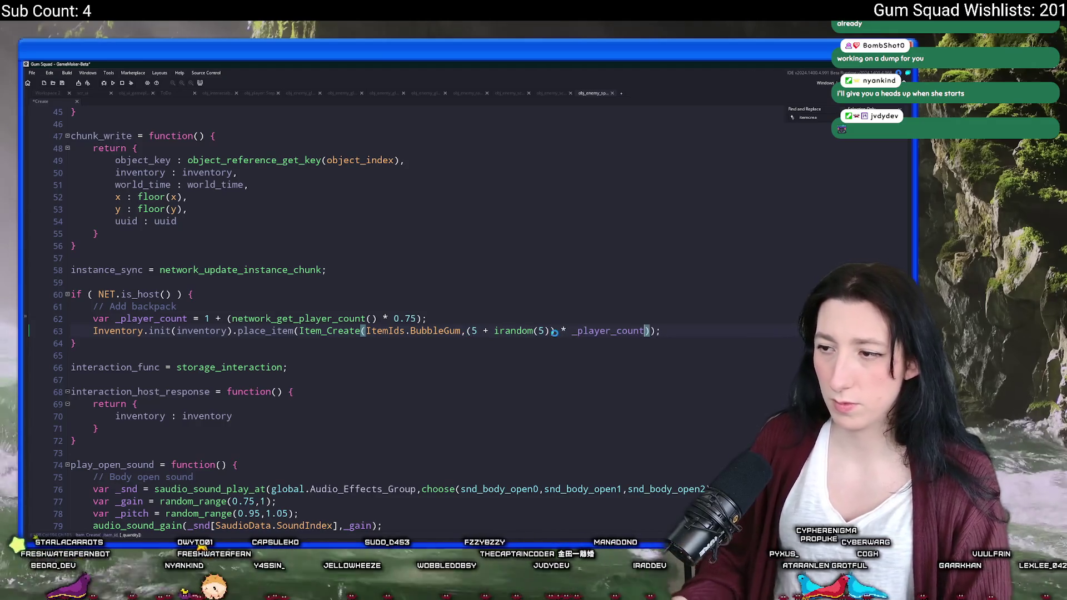
left_click(903, 110)
left_click(782, 193)
key("ctrl+t")
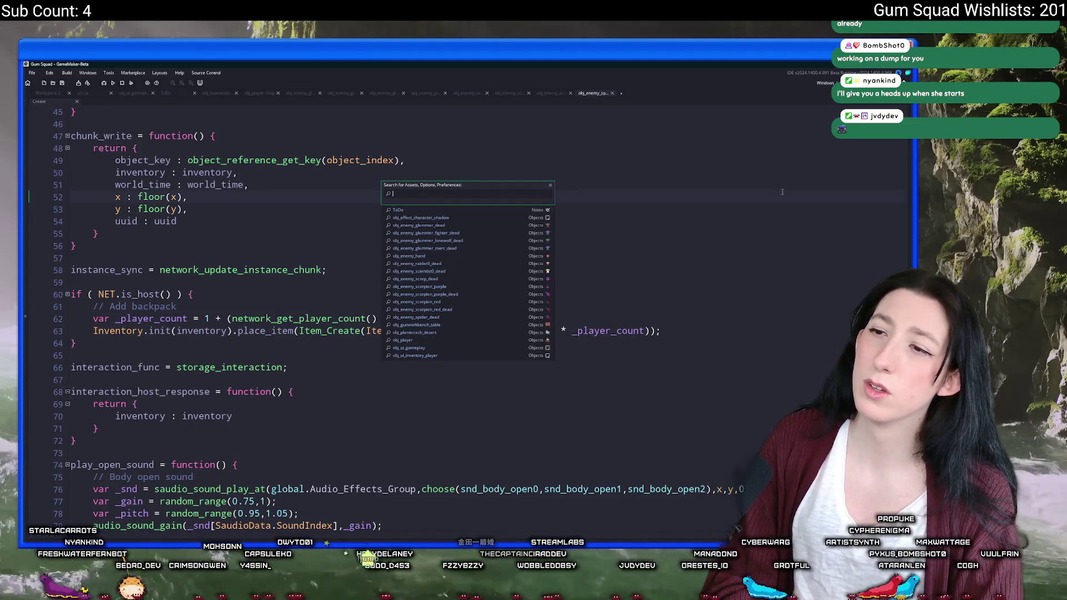
- Open scr_lootpools and change MintGum's 0.25 chance on line 29
type("pool")
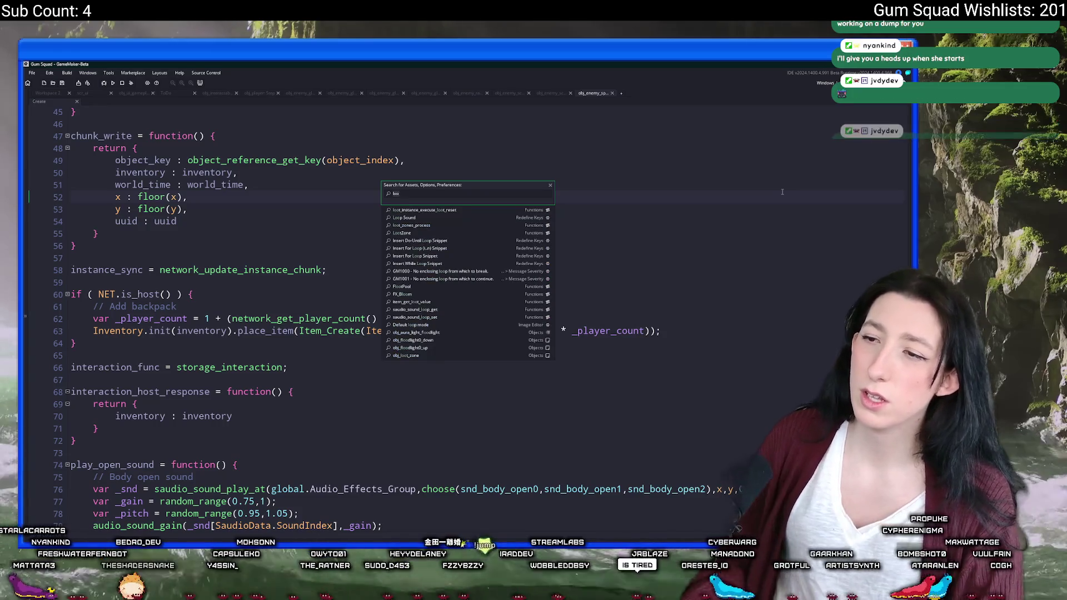
type("s")
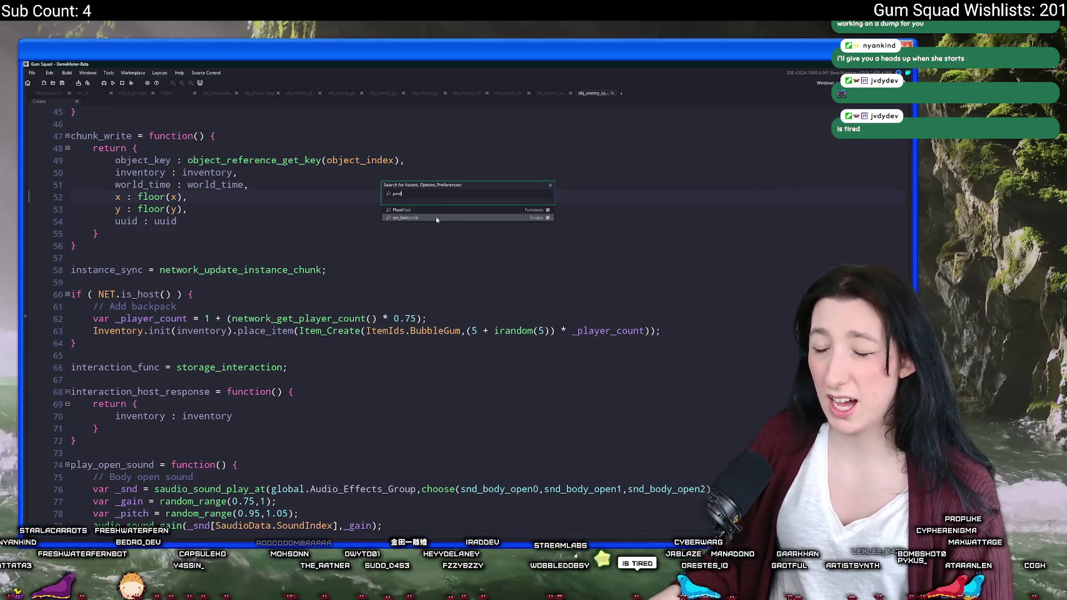
key("Return")
scroll(386, 218, "down", 5)
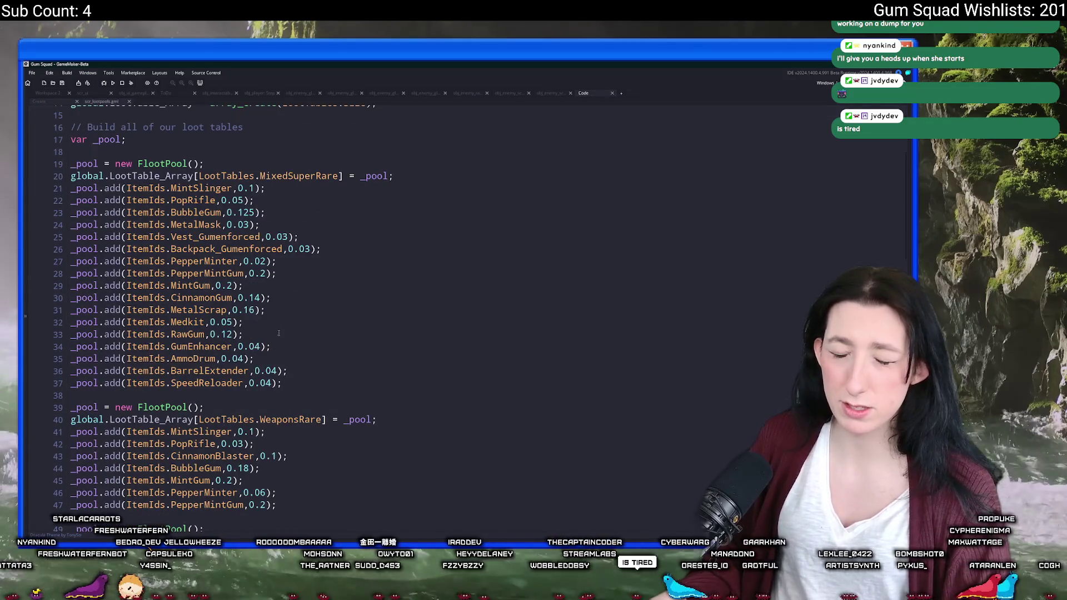
left_click(234, 286)
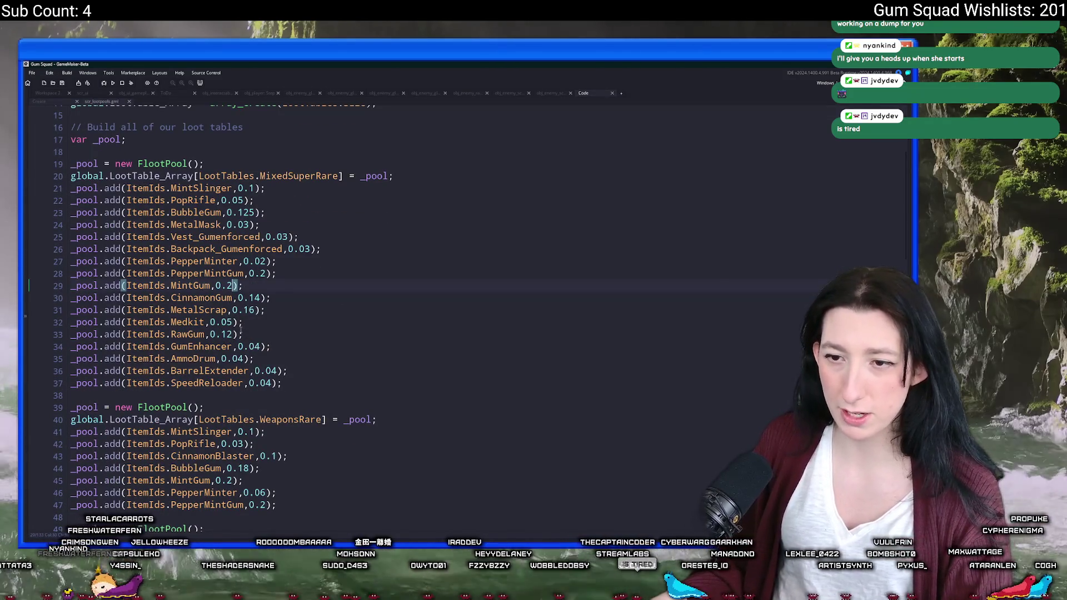
type("52")
key("BackSpace")
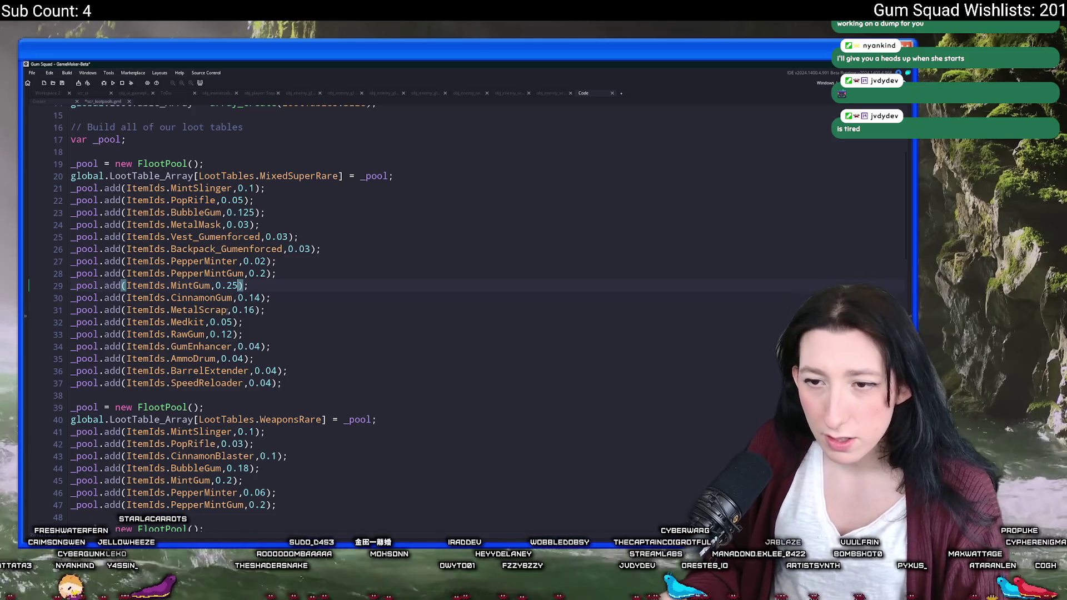
key("BackSpace")
key("BackSpace")
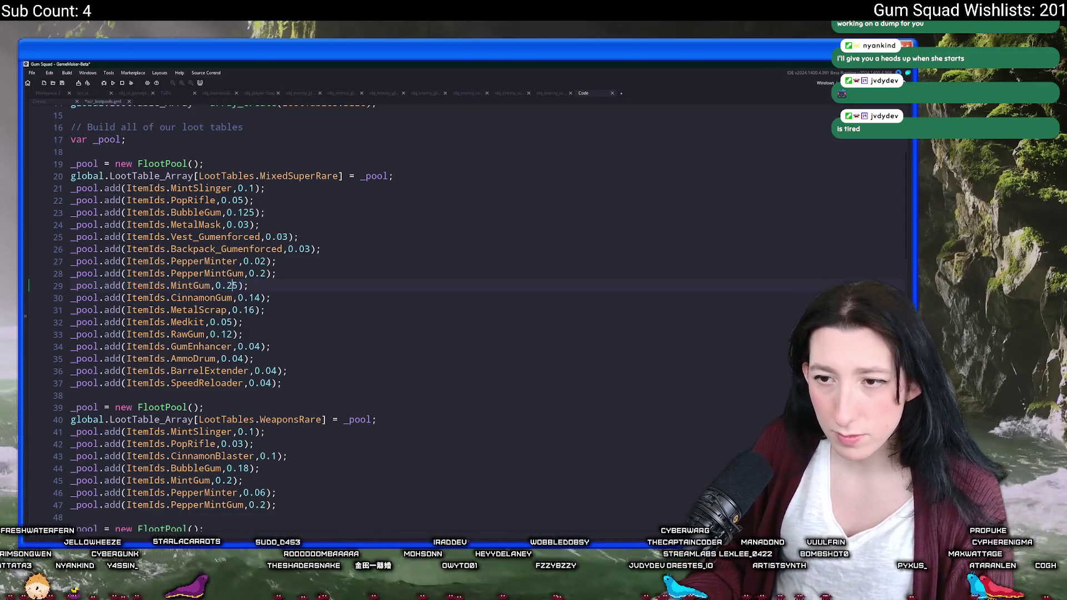
type("3")
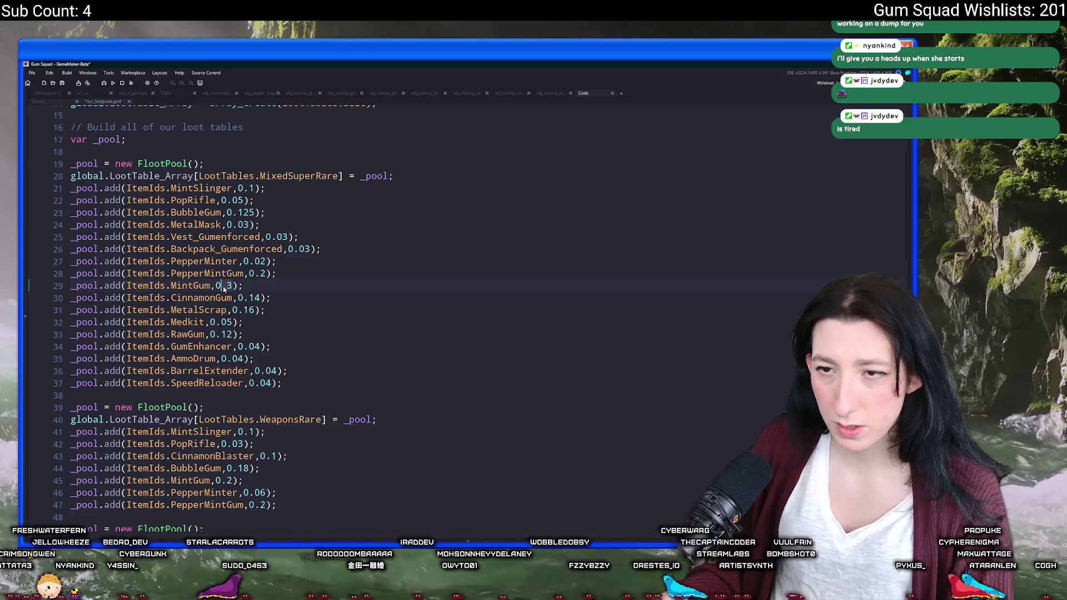
- Raise MintGum's line-45 chance from 0.2 to 0.3 and adjust MintGum on line 58
scroll(224, 288, "down", 3)
left_click(234, 369)
key("BackSpace")
type("3")
scroll(196, 318, "down", 4)
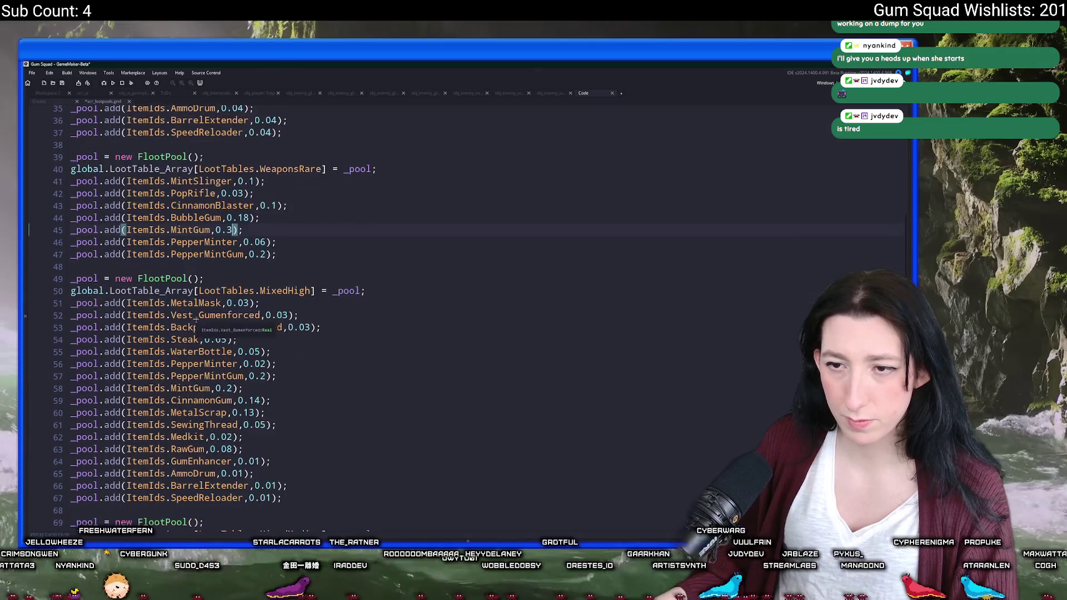
scroll(195, 318, "down", 2)
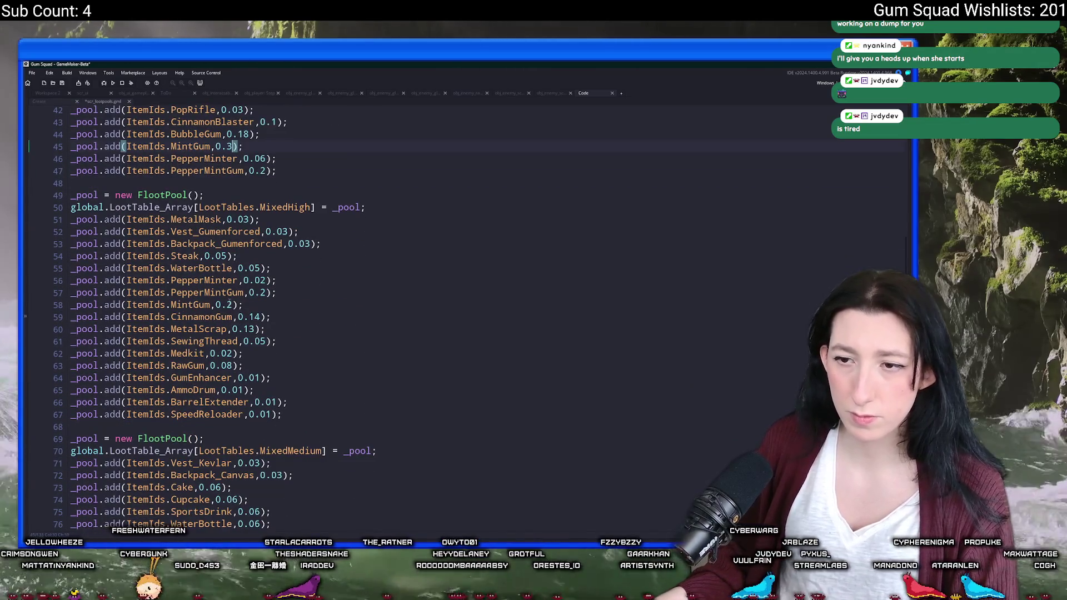
left_click(221, 305)
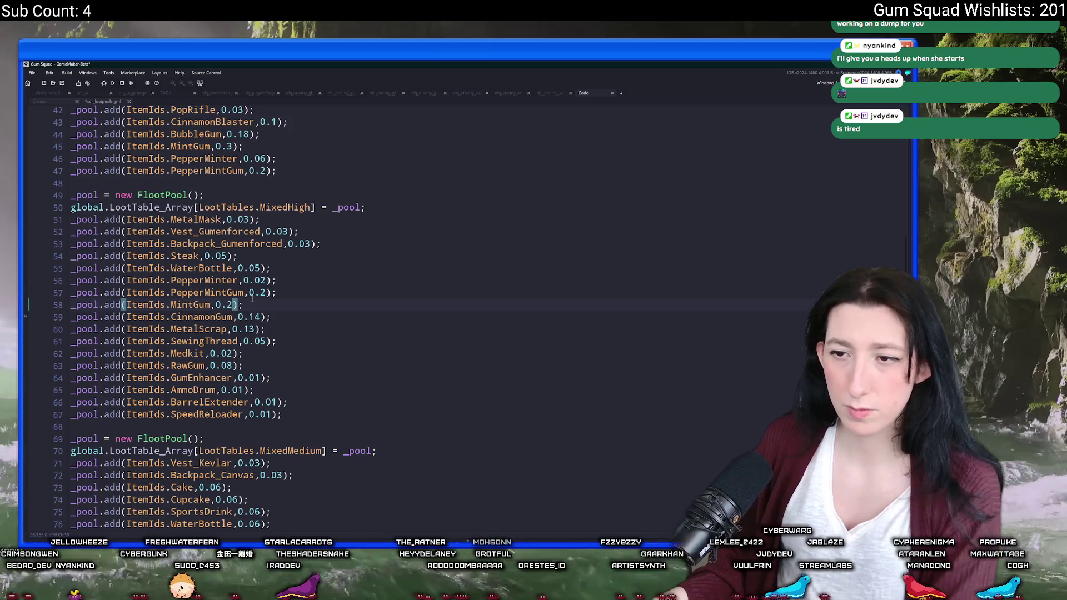
type("8")
left_click(266, 293)
type("8")
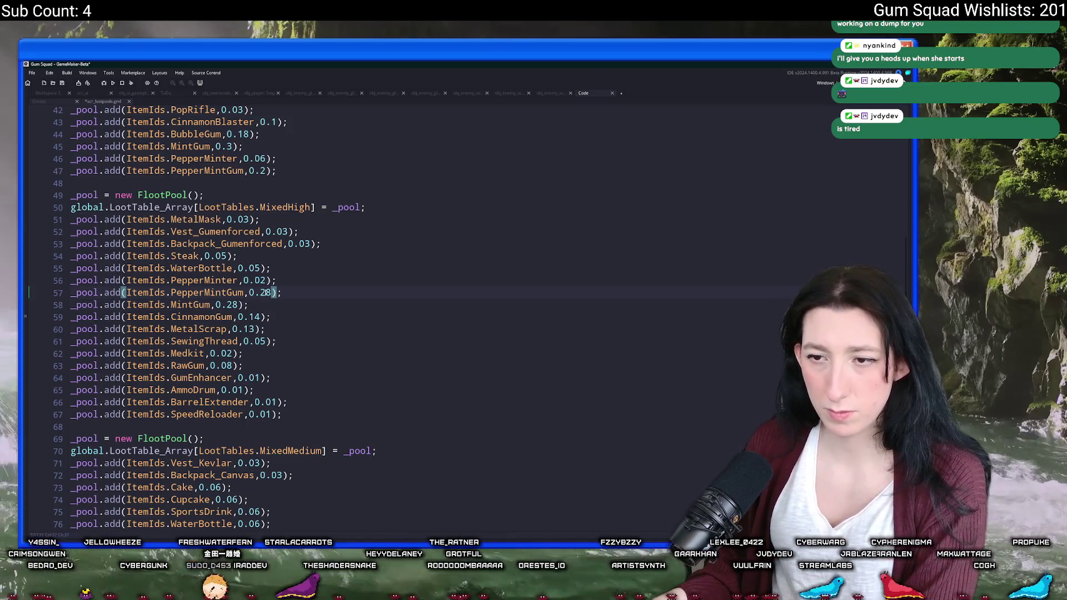
left_click(255, 317)
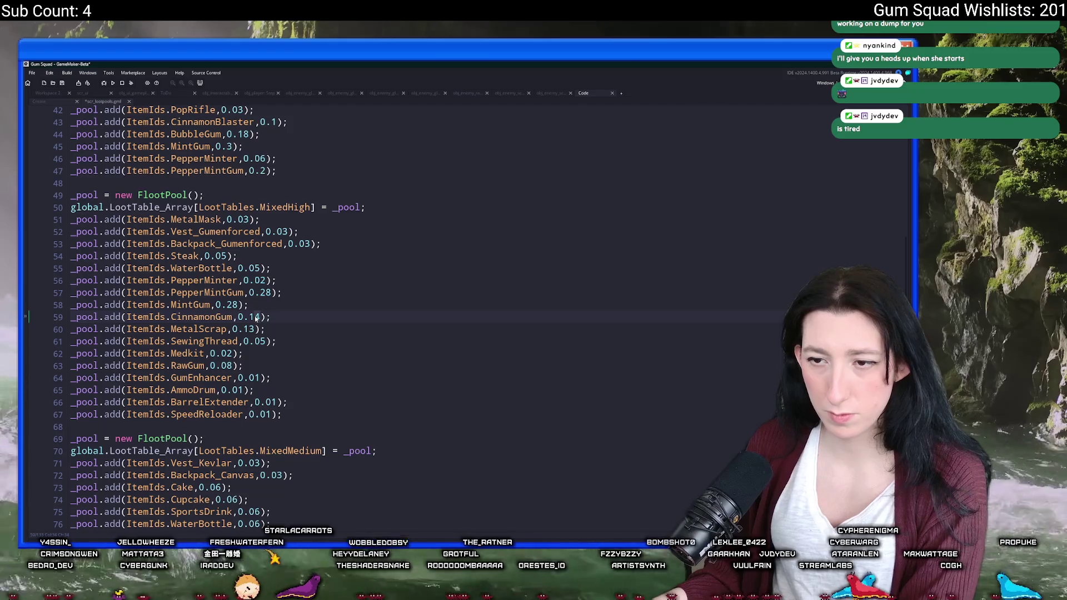
type("8")
- Change MintGum's 0.22 chance on line 79 and PepperMintGum's 0.18 chance on line 80
scroll(255, 333, "down", 5)
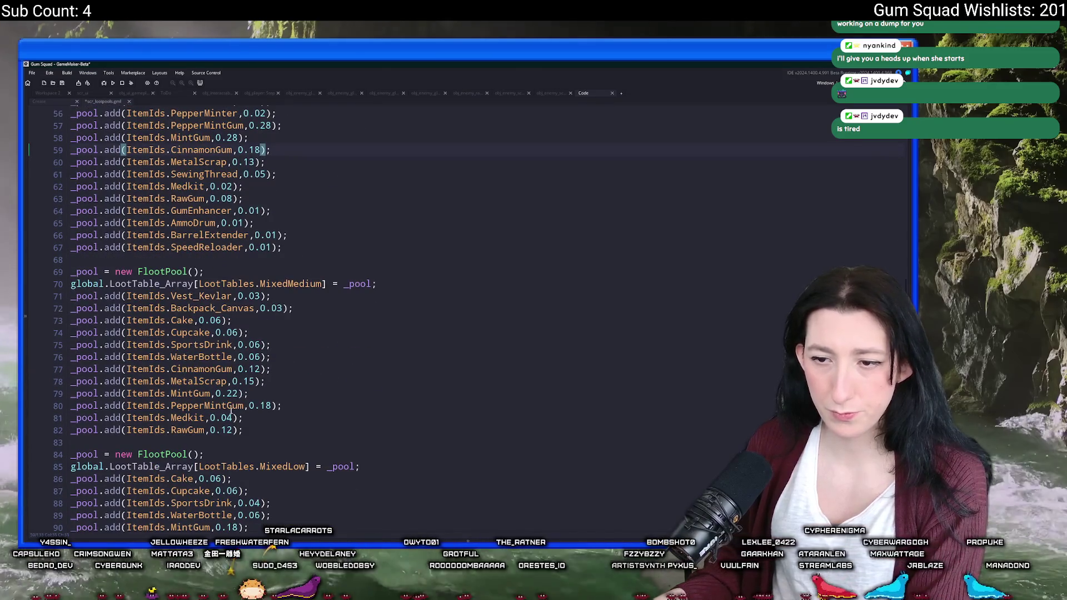
double_click(234, 393)
type("3")
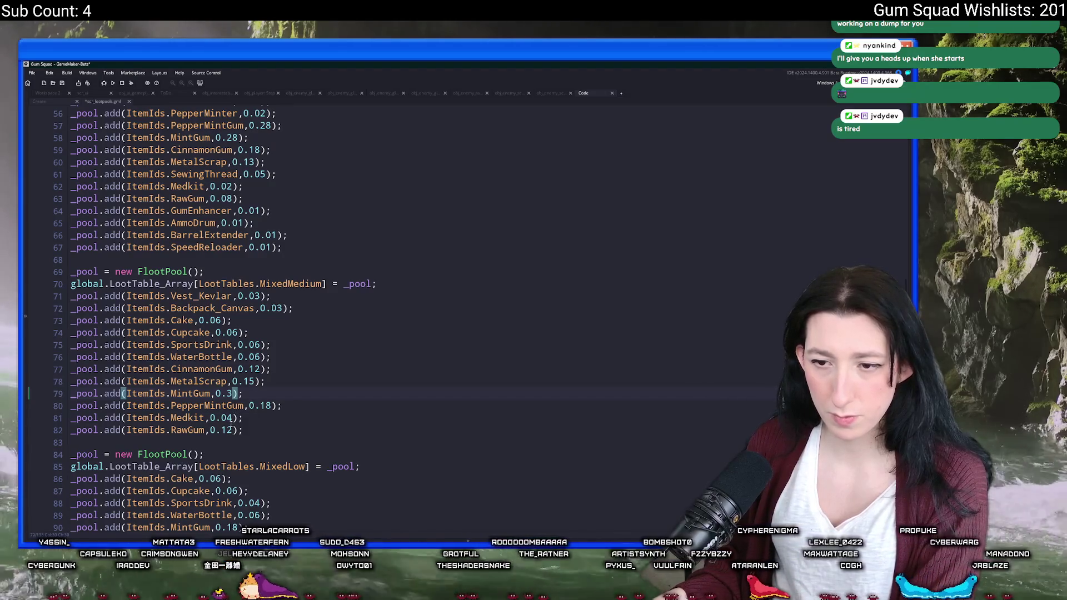
left_click(266, 406)
double_click(262, 407)
type("2")
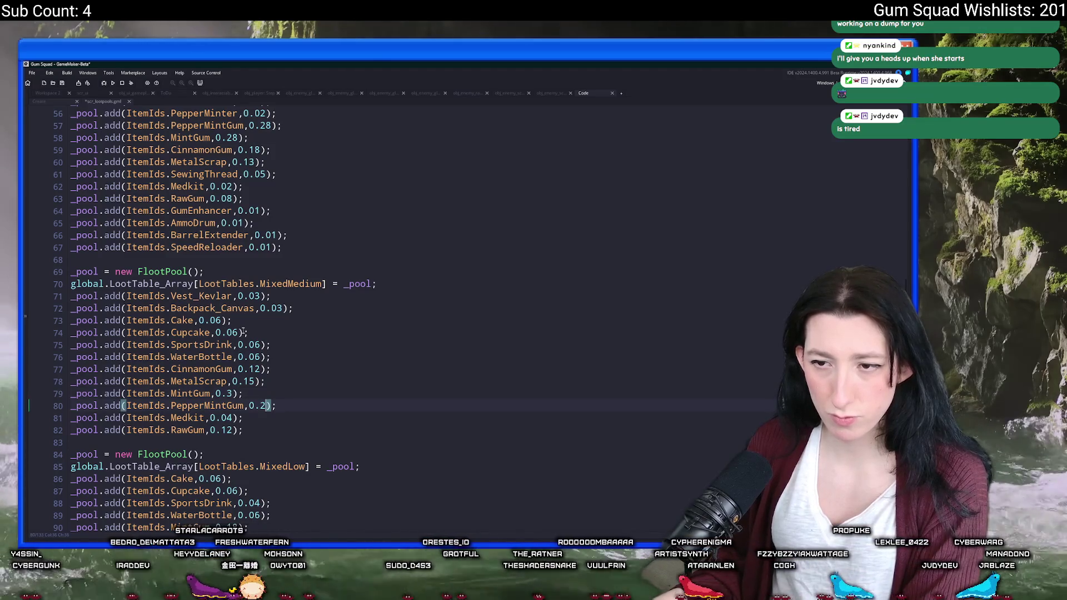
left_click(256, 369)
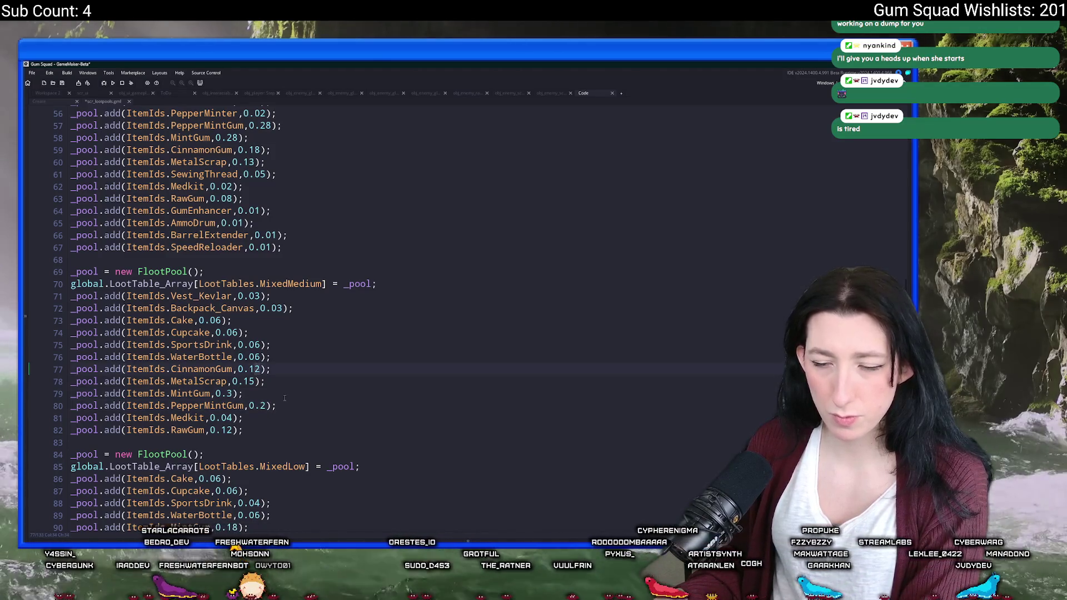
type("5")
- Set MintGum's chance on line 90 to 0.25 and check the remaining pools
scroll(300, 388, "down", 4)
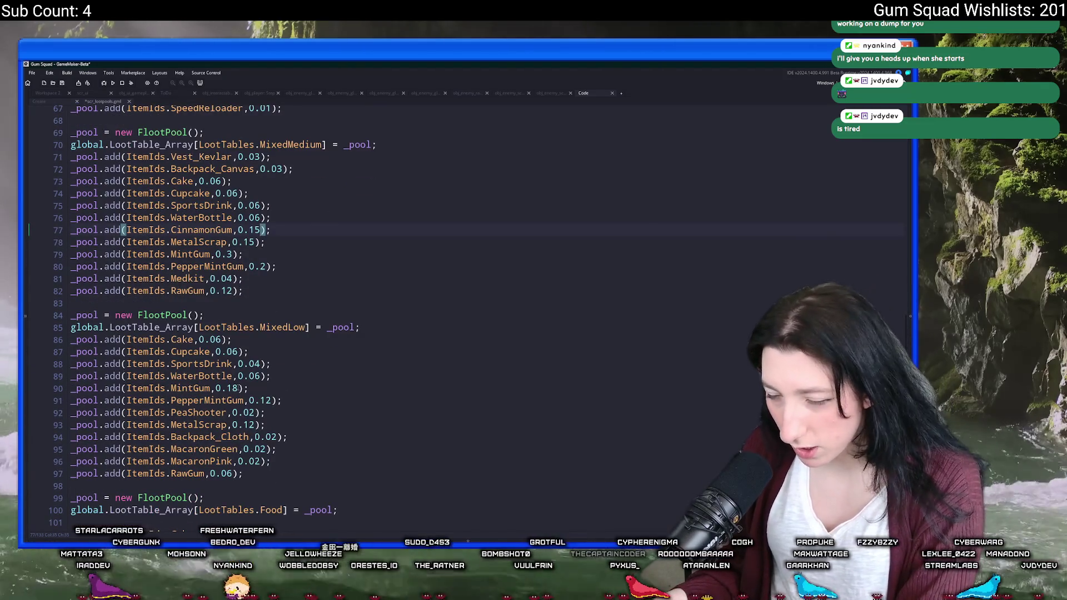
double_click(232, 389)
type("25")
scroll(300, 394, "down", 3)
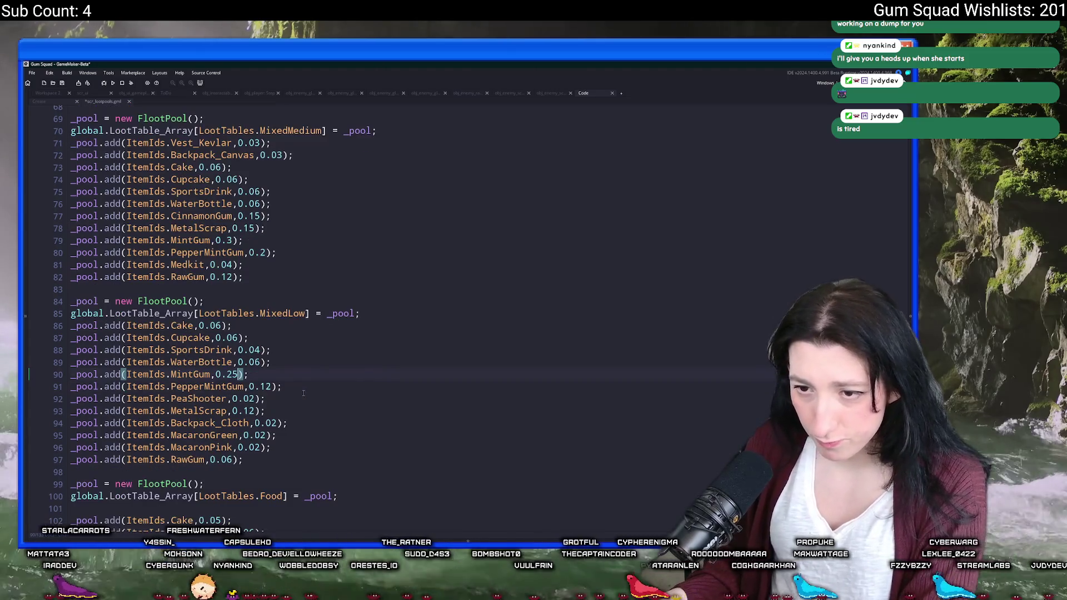
scroll(303, 393, "down", 2)
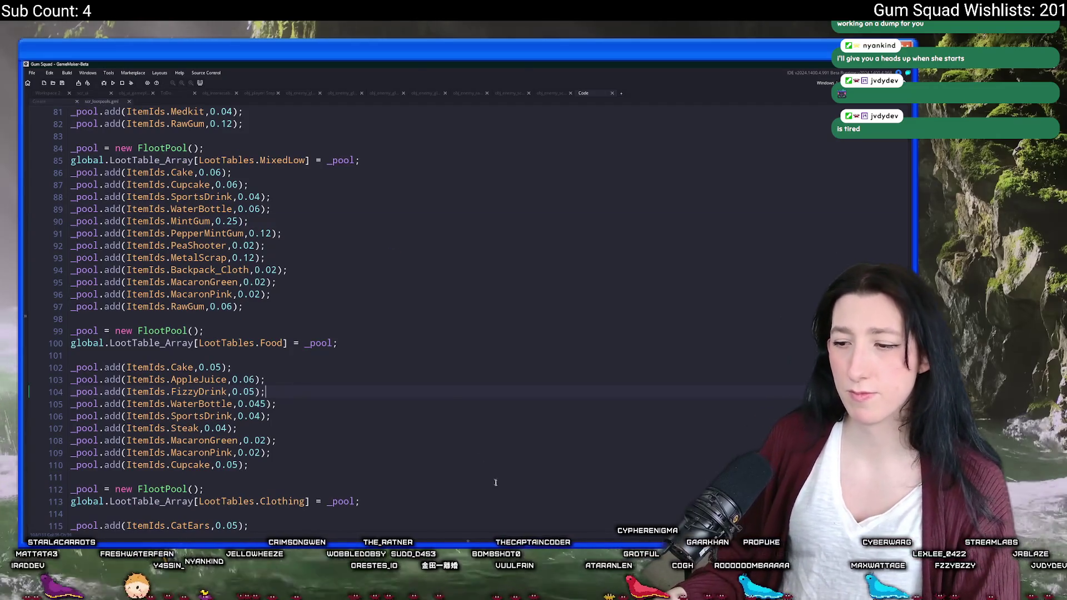
key("alt+Tab")
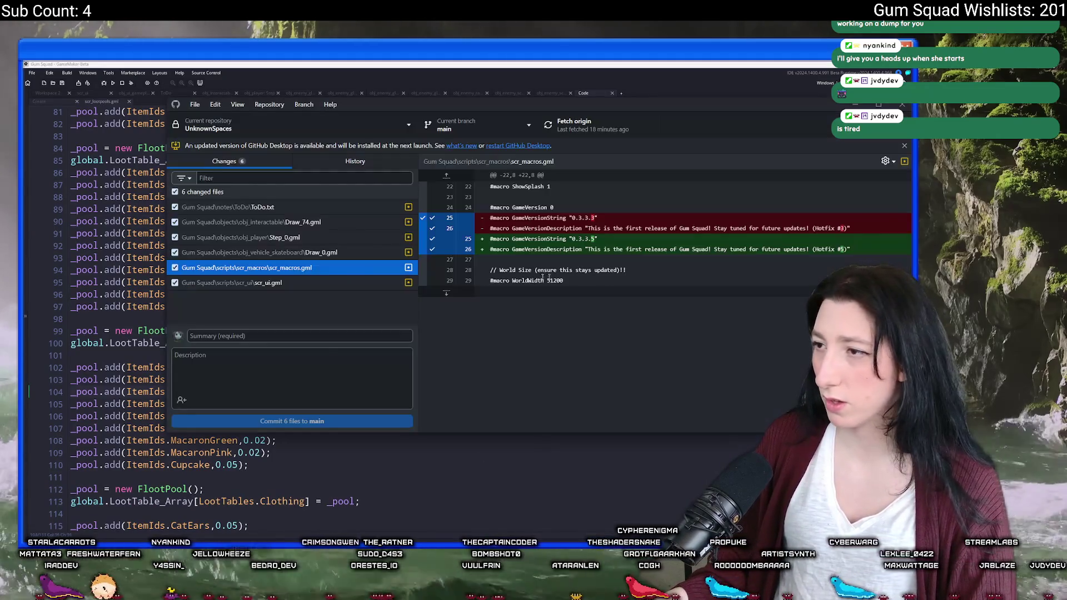
- Open the scr_macros script and locate the version macros
left_click(352, 154)
key("ctrl+t")
type("sc")
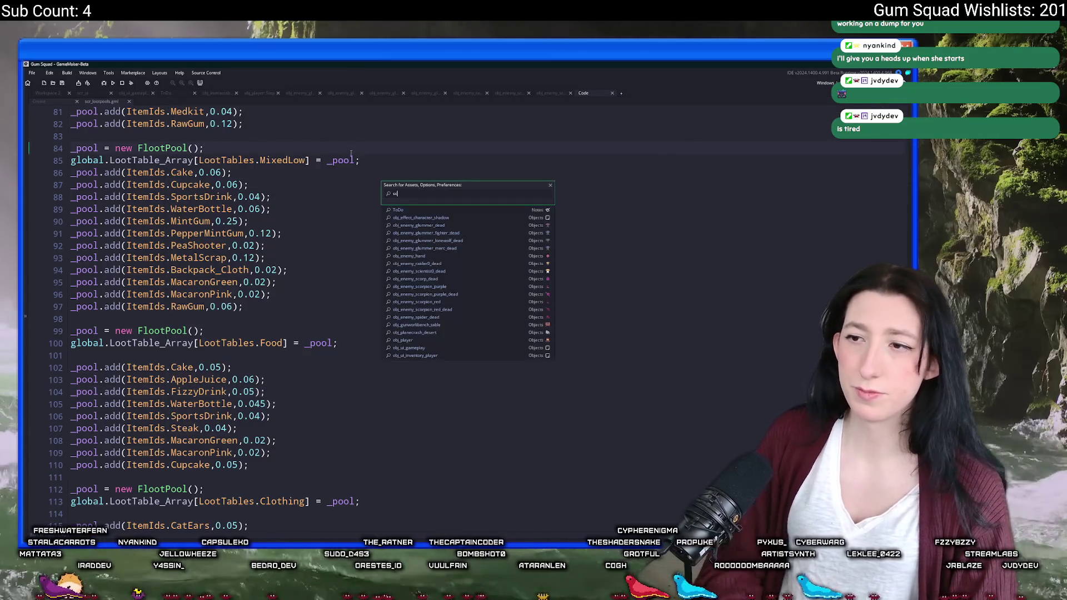
type("cros")
key("Return")
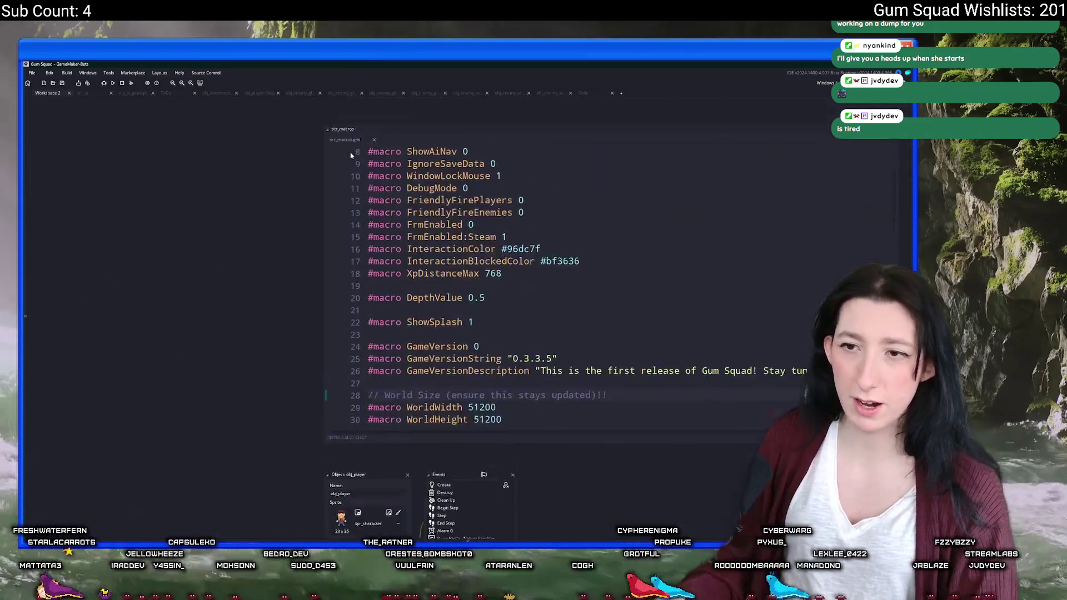
scroll(470, 300, "down", 2)
scroll(422, 304, "down", 2)
scroll(422, 304, "up", 3)
scroll(422, 304, "down", 1)
scroll(448, 390, "up", 2)
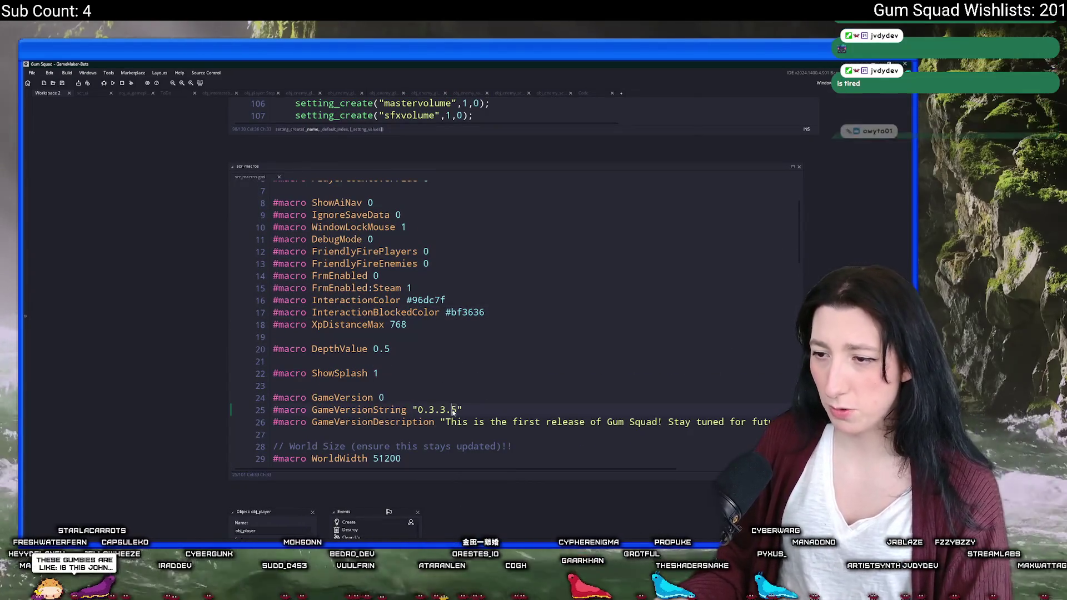
- Change GameVersionString to "0.3.3.6" and update the description to Hotfix #6
key("BackSpace")
type("6")
key("Down")
key("End")
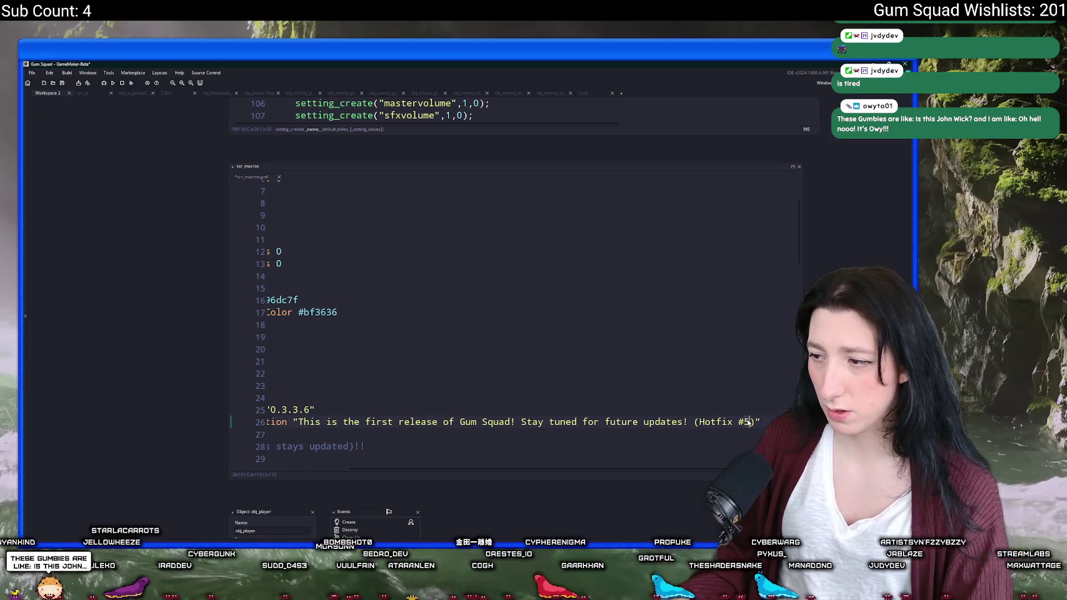
left_click(648, 379)
mouse_move(553, 548)
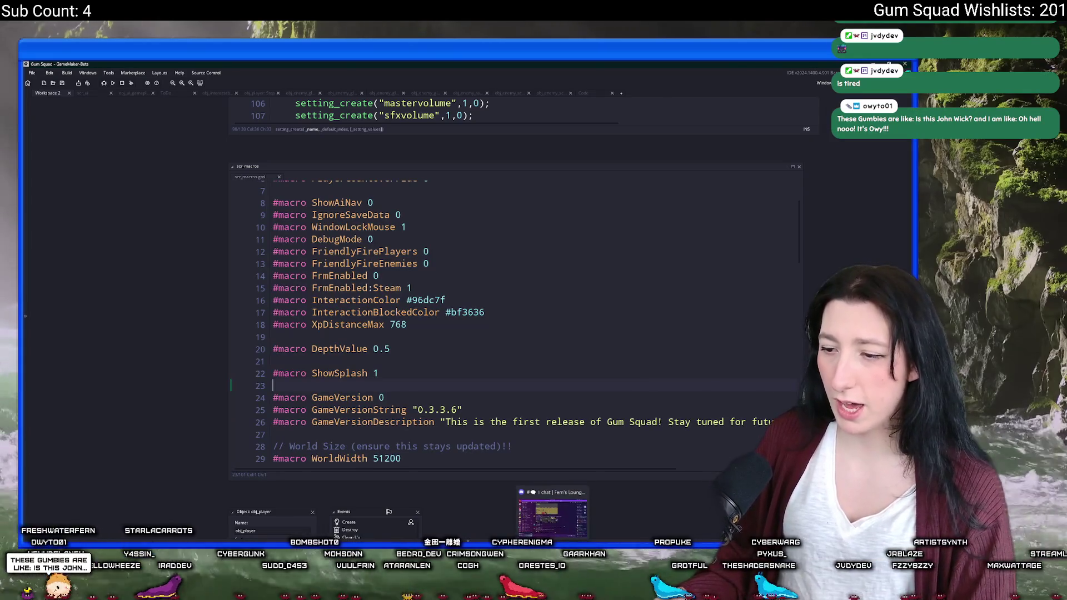
left_click(519, 494)
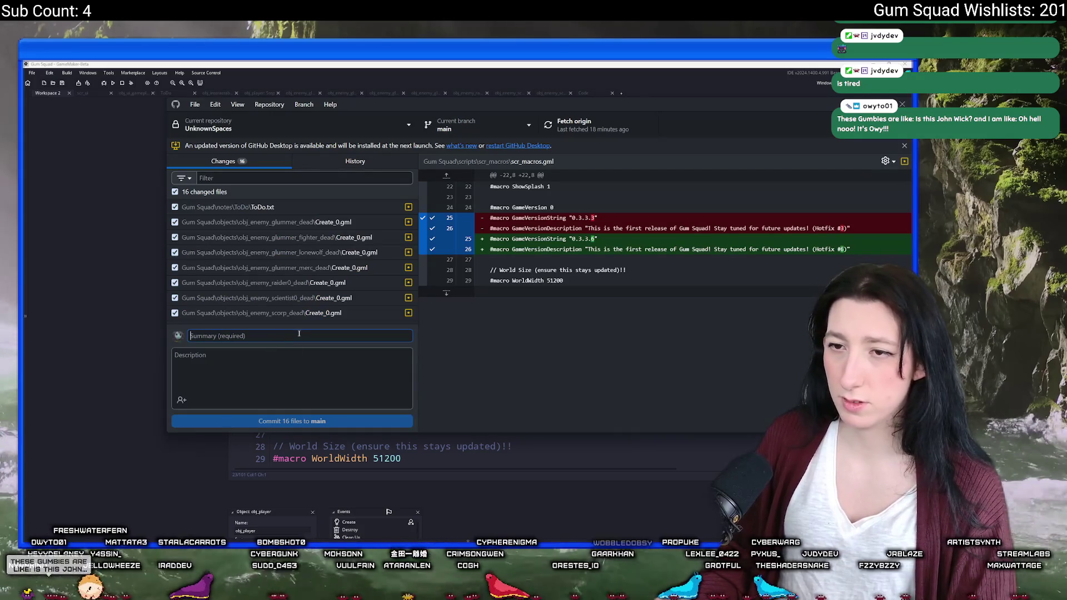
- Commit the 16 changed files to main as "Fixed more stuff" and review it in History
type("Fixed more stuff")
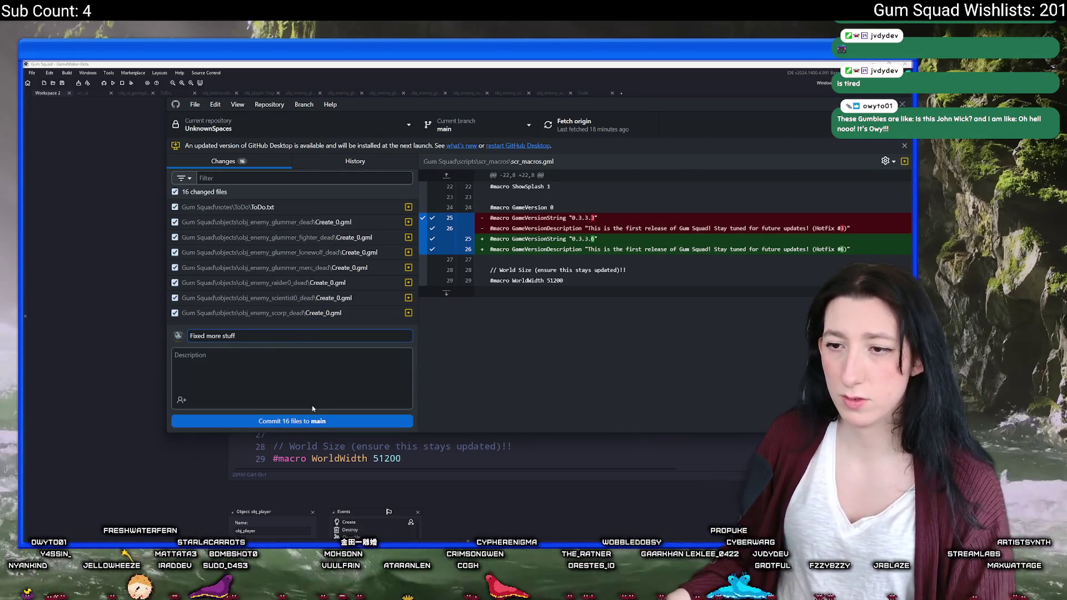
left_click(311, 420)
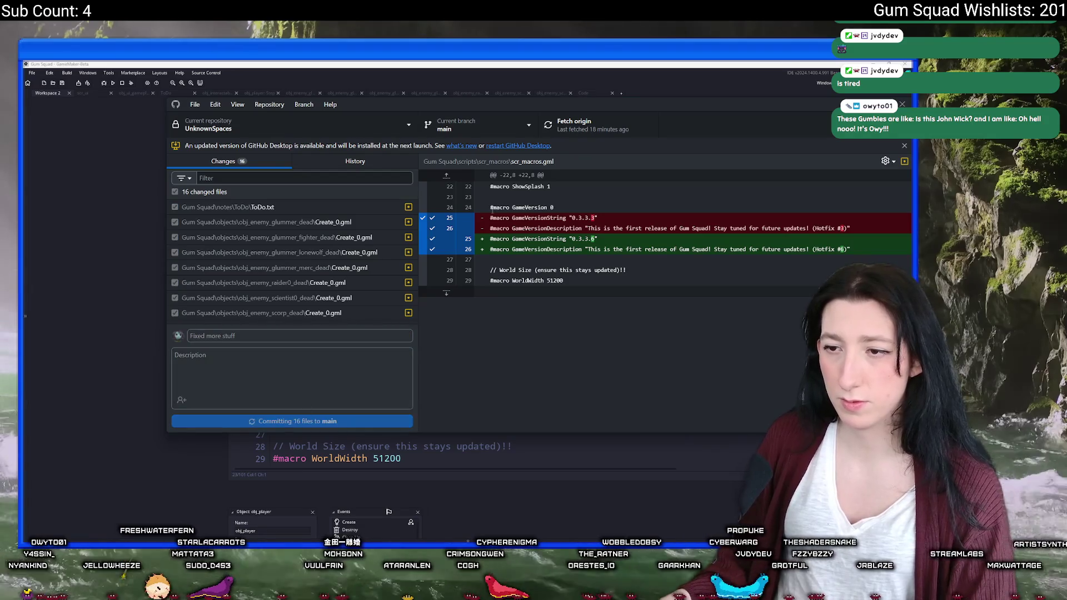
left_click(355, 161)
left_click(304, 205)
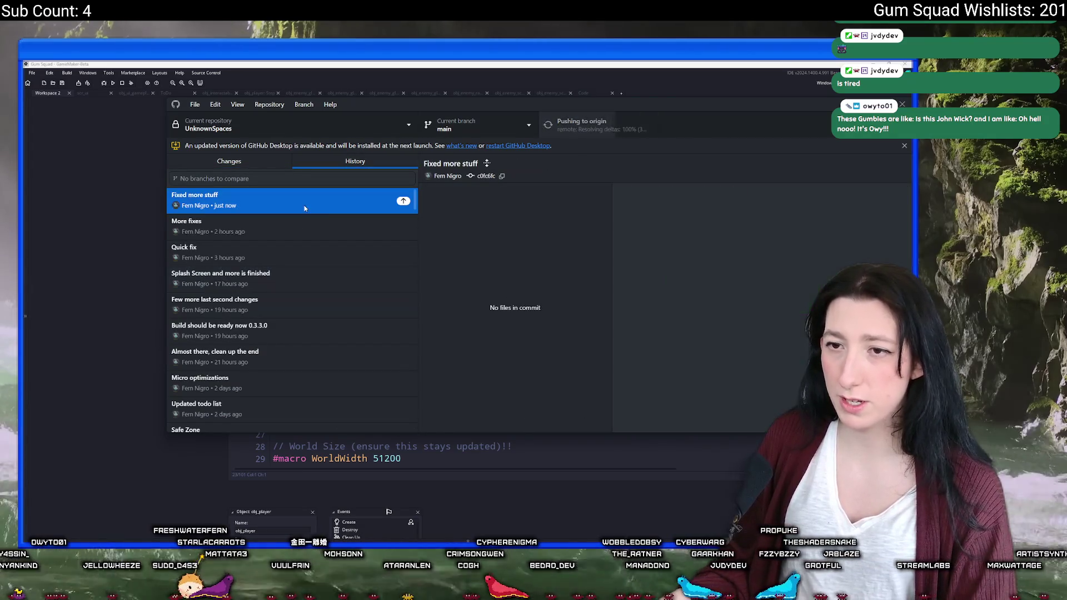
left_click(490, 251)
left_click(489, 220)
scroll(500, 250, "down", 1)
- View the scorpion_red Create_0.gml diff, then open obj_player's Create code in GameMaker
left_click(500, 320)
left_click(126, 225)
key("ctrl+t")
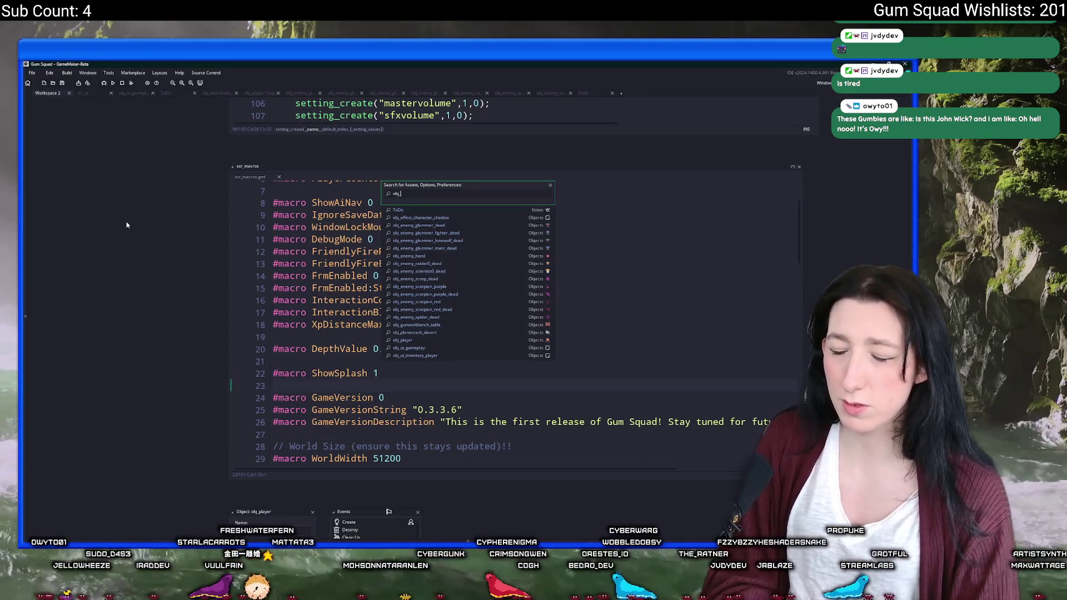
type("yer")
left_click(388, 227)
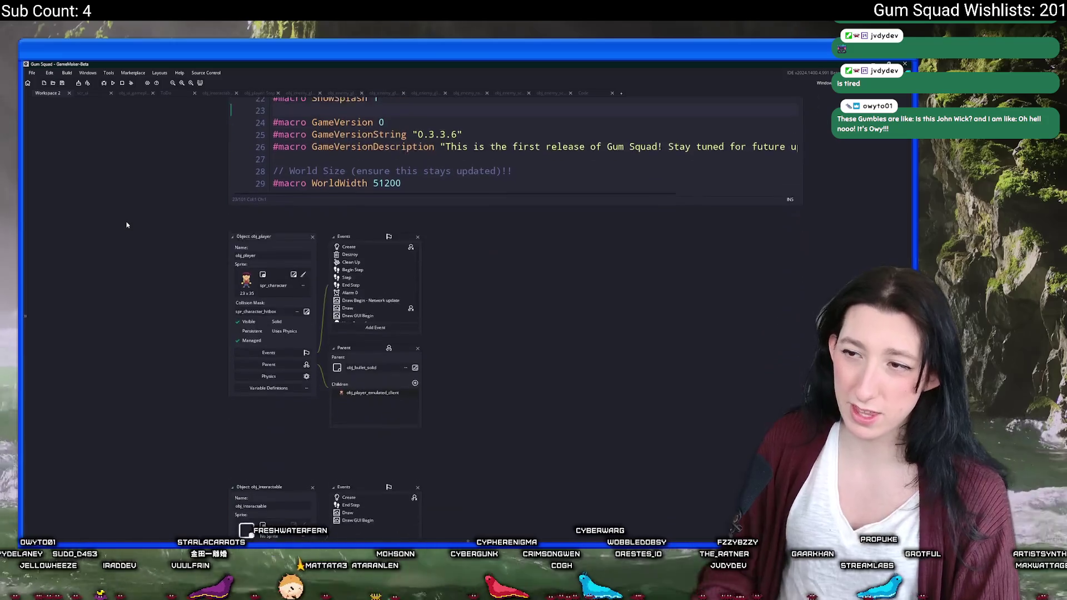
double_click(379, 232)
- Locate the move_speed_max = 3.5 line, then bring GitHub Desktop back full screen
key("ctrl+f")
type("3.5")
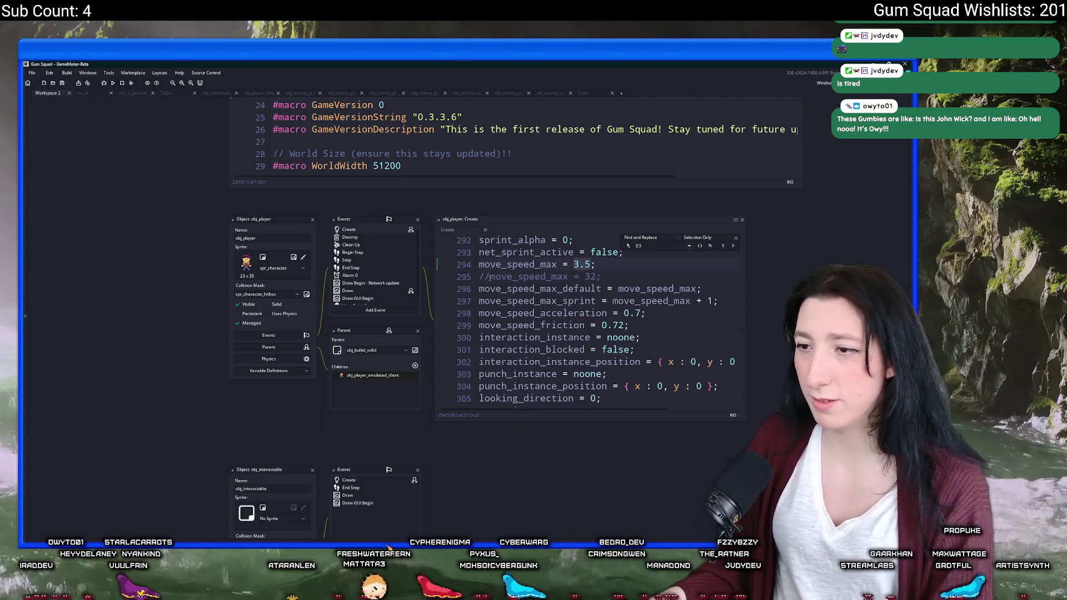
left_click(490, 277)
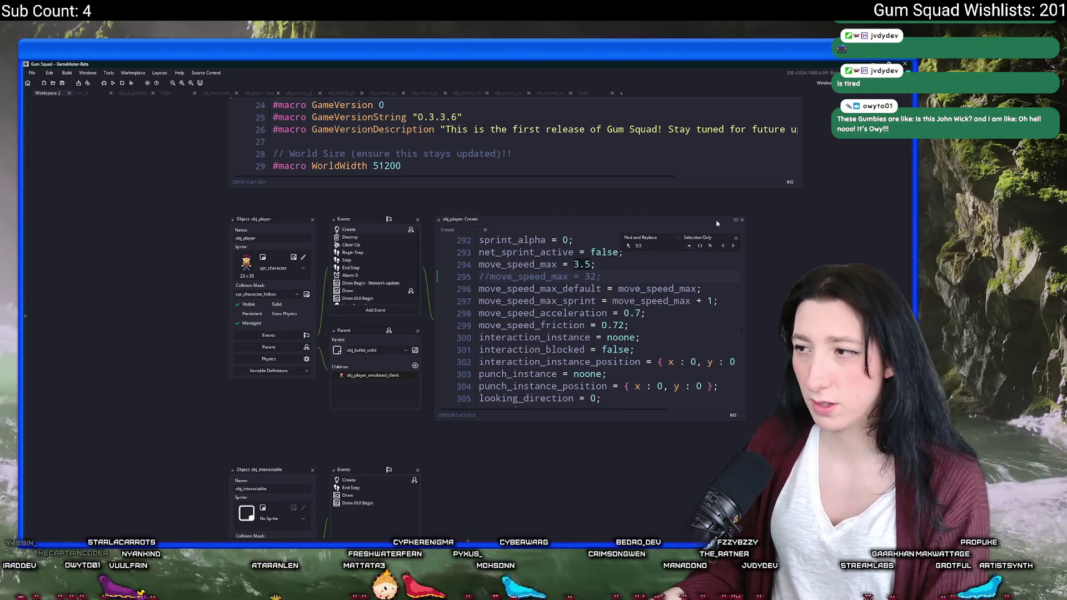
left_click(736, 240)
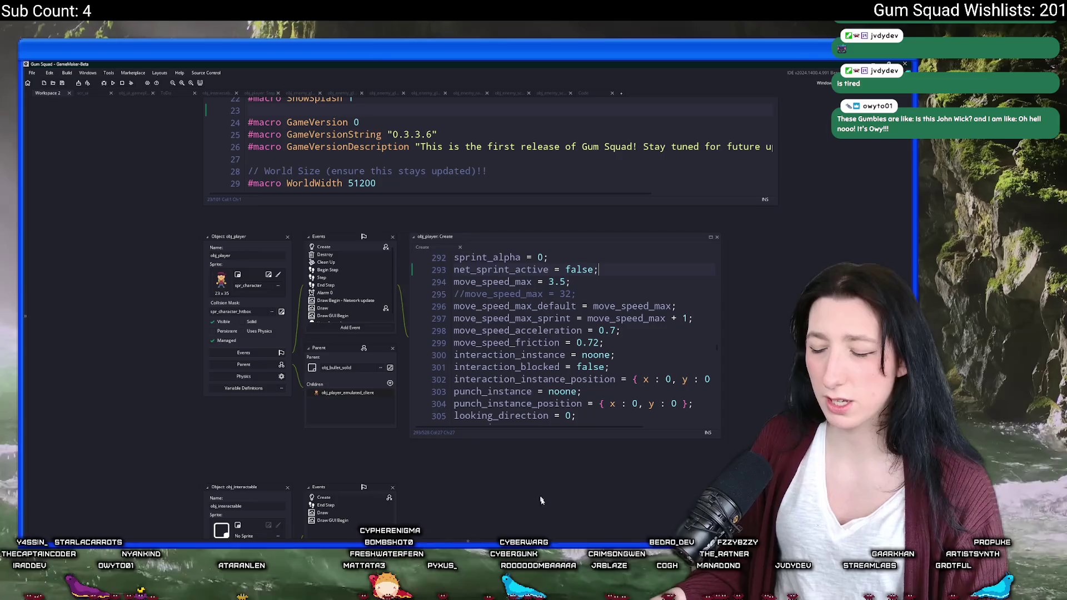
key("alt+Tab")
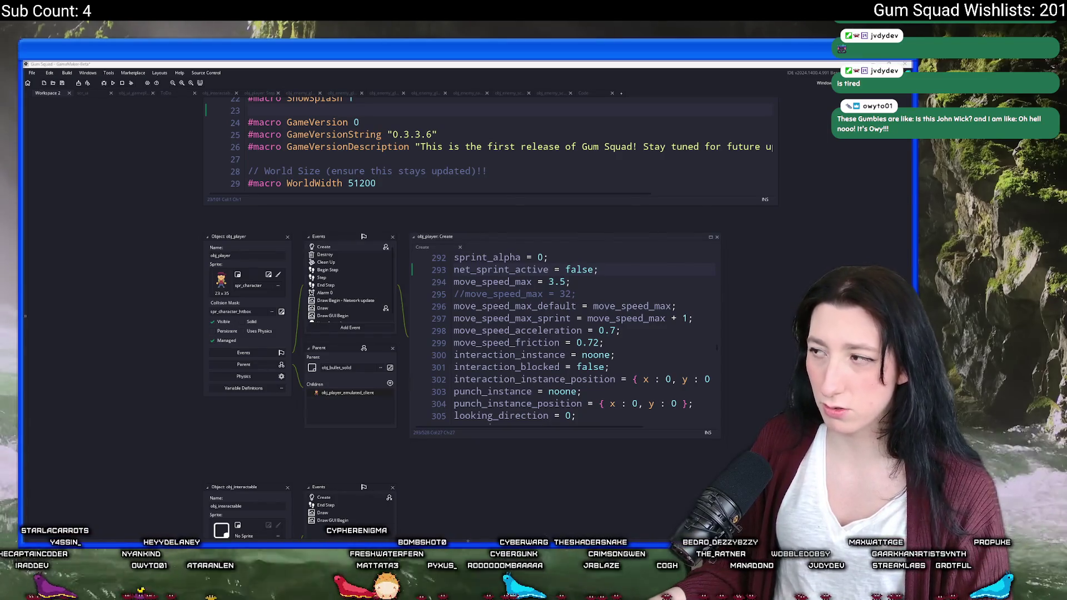
double_click(576, 103)
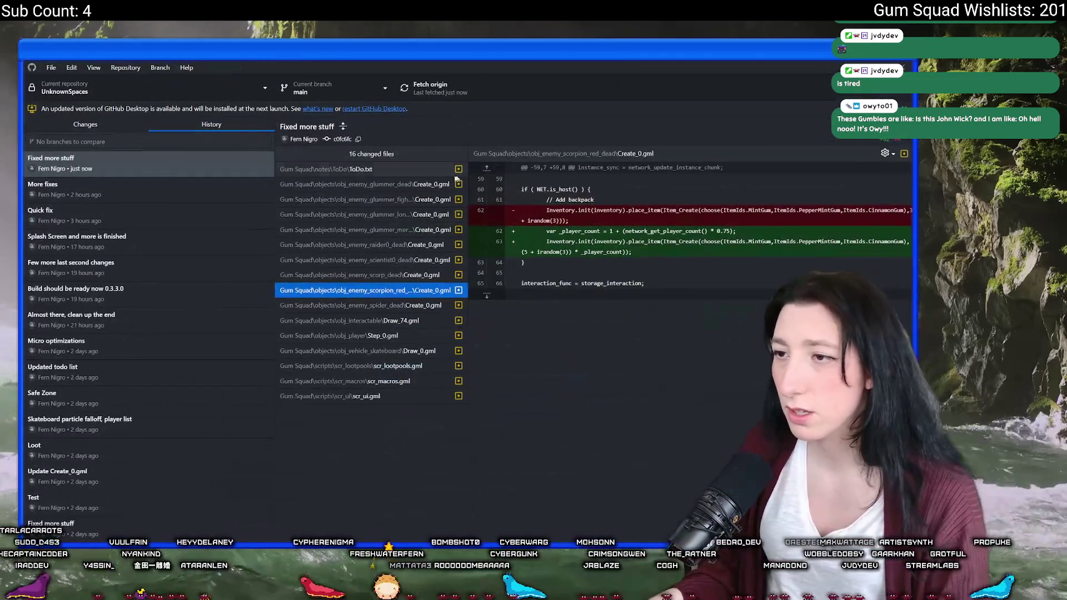
- Review the commit's glummer, glummer_fighter, lonewolf, merc and raider0 dead-object diffs
left_click(383, 188)
left_click(382, 199)
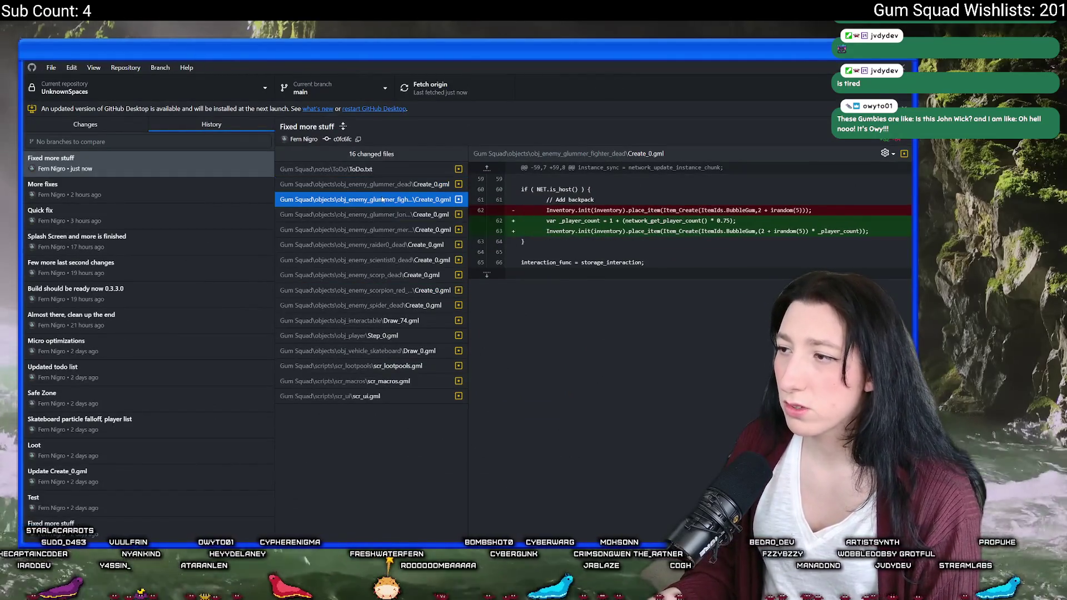
left_click(378, 215)
left_click(375, 228)
left_click(372, 244)
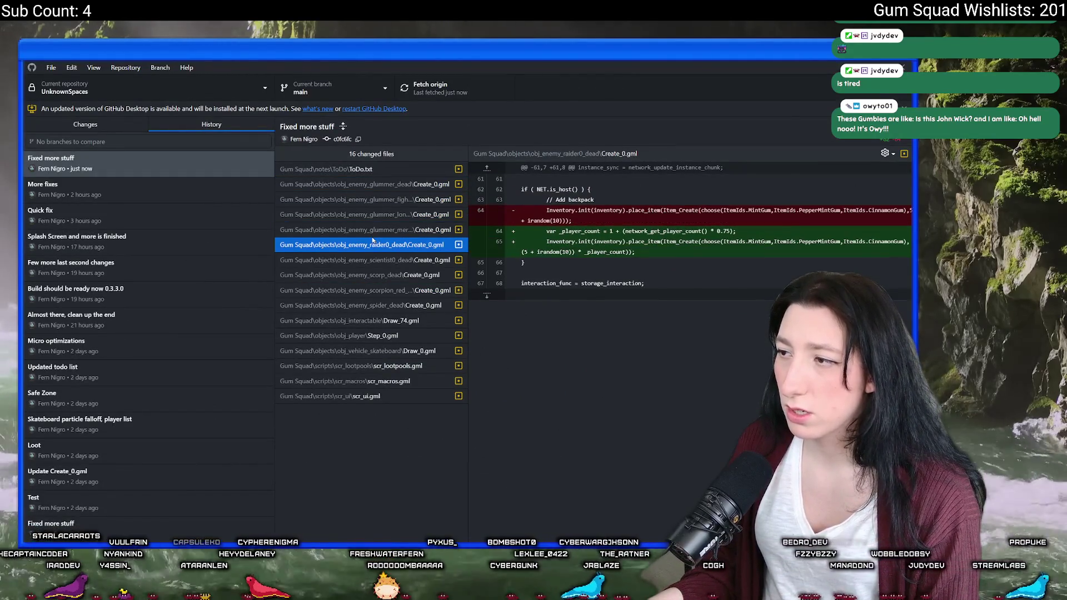
mouse_move(749, 241)
left_mouse_down()
mouse_move(792, 243)
mouse_move(521, 167)
left_mouse_up()
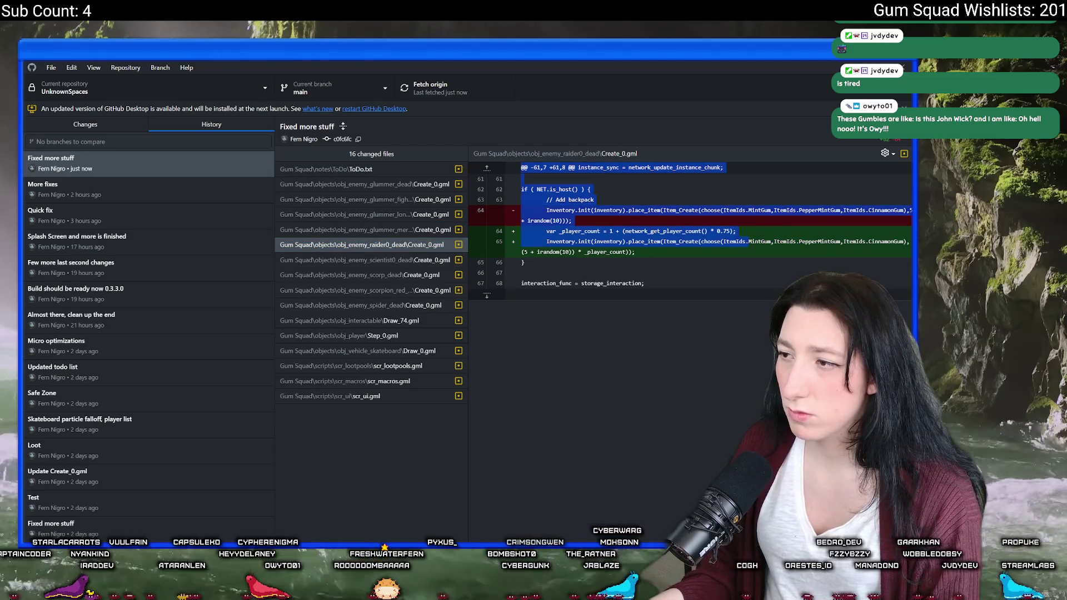
left_click(700, 243)
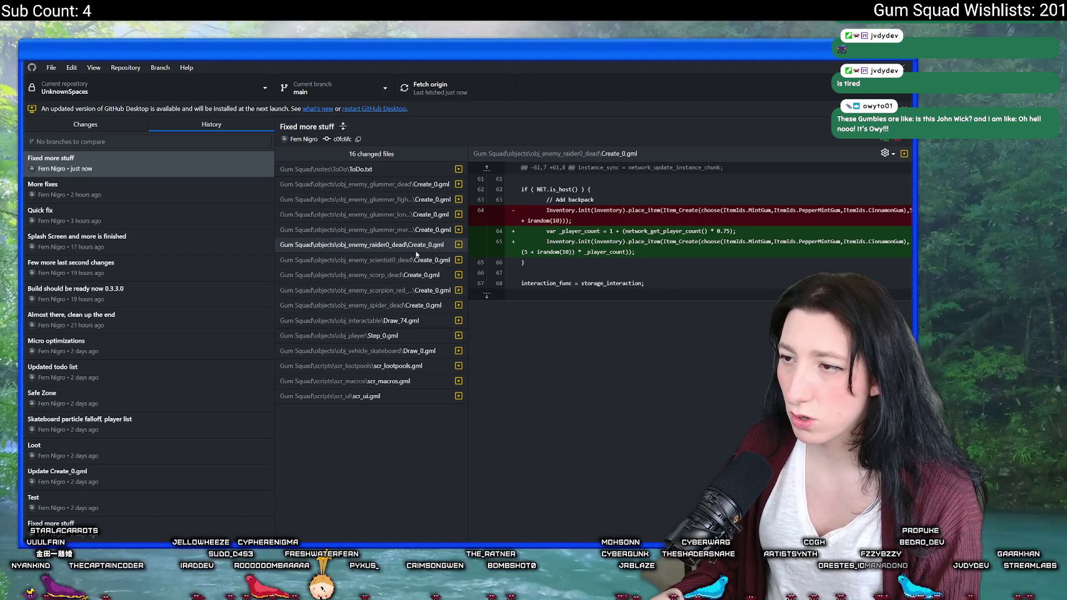
left_click(417, 250)
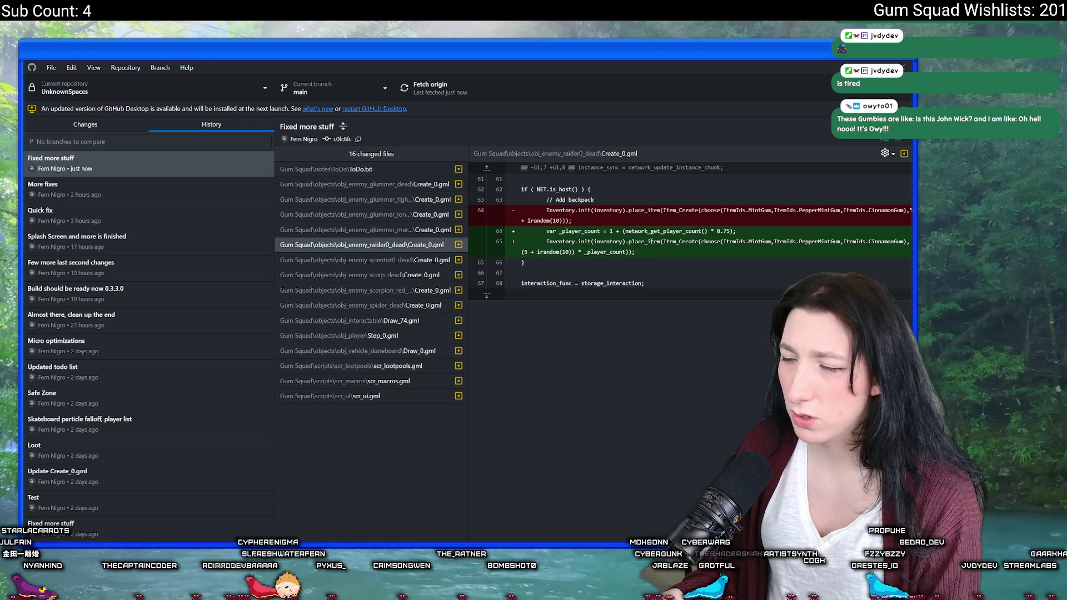
- Review the scientist0, scorp, spider, interactable, player, skateboard and scr_lootpools.gml diffs
left_click(414, 259)
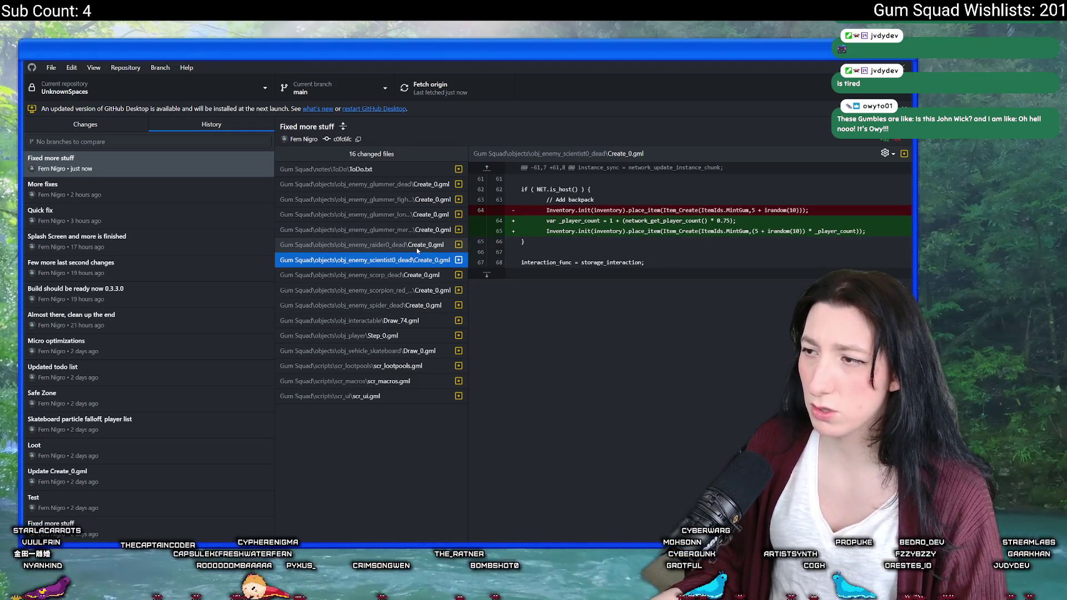
left_click(418, 275)
left_click(417, 214)
left_click(417, 305)
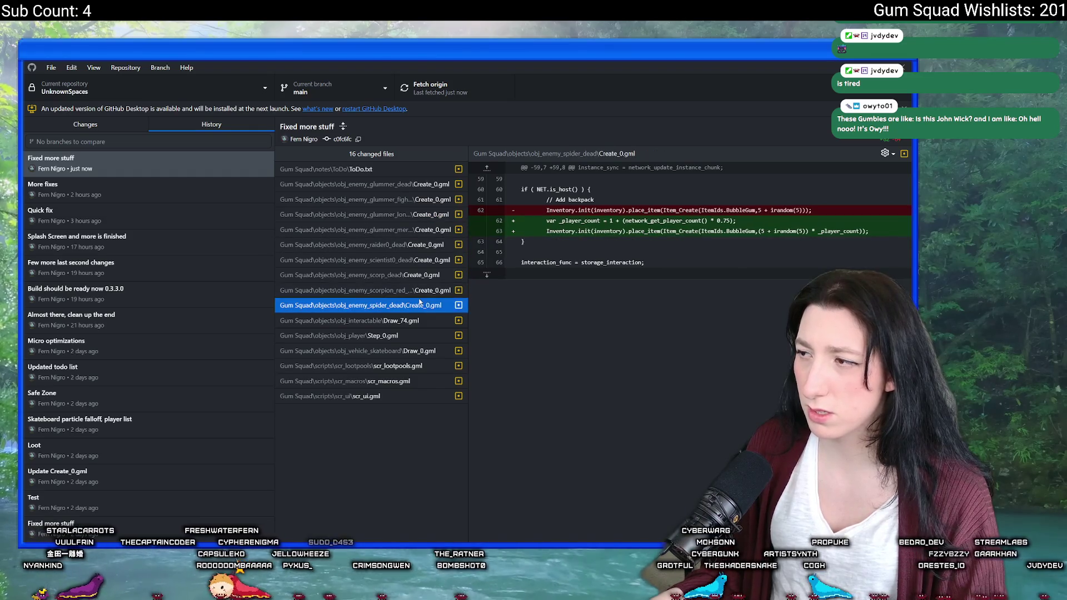
left_click(417, 320)
left_click(418, 351)
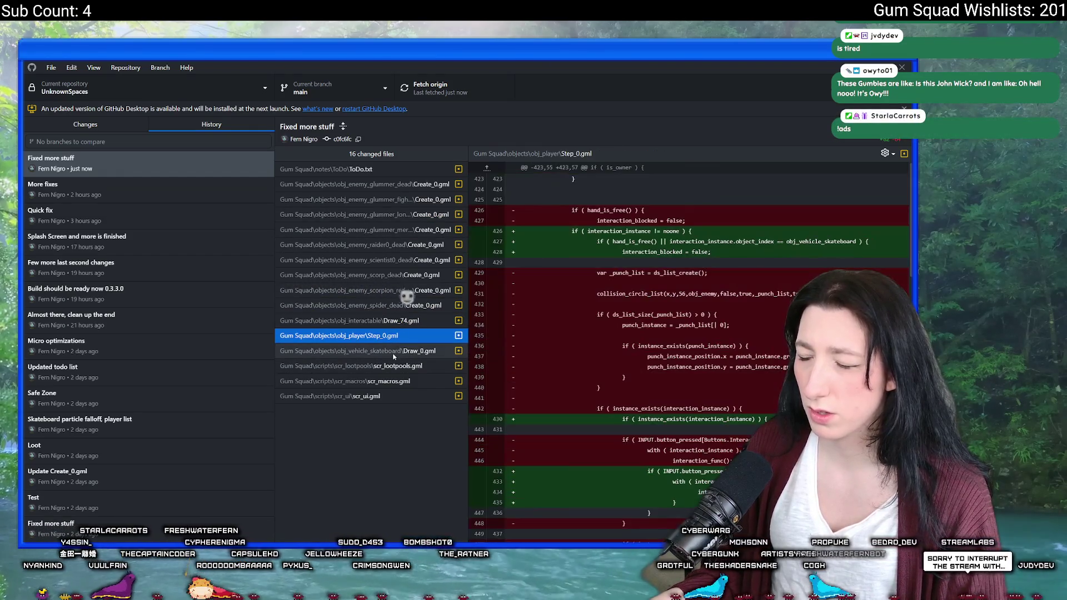
left_click(420, 336)
left_click(420, 366)
key("alt+Tab")
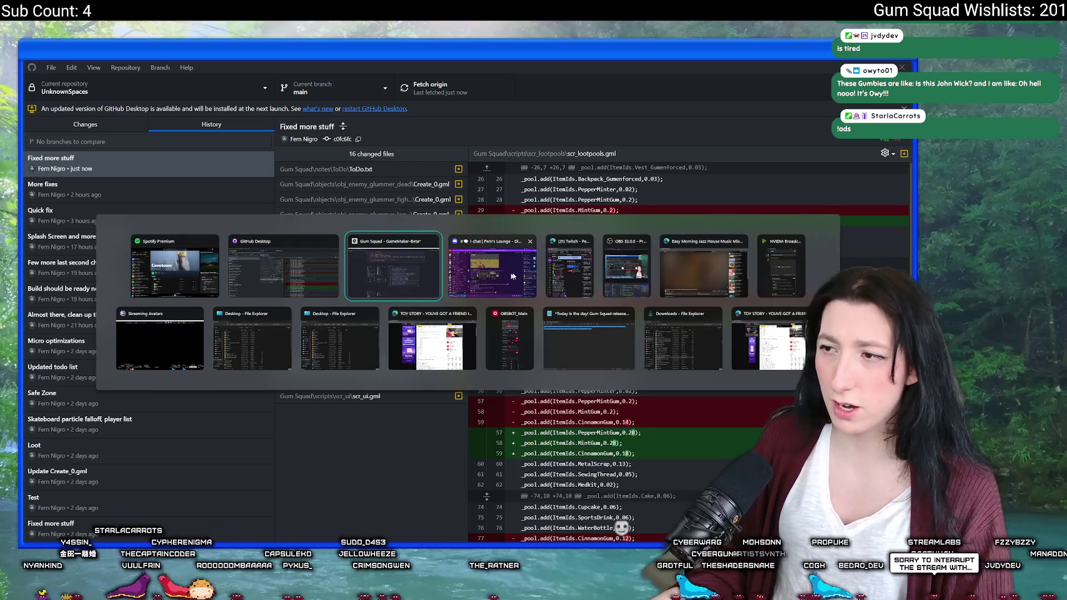
- Back in GameMaker, clean the project's build cache and enlarge the Output log panel
left_click(428, 272)
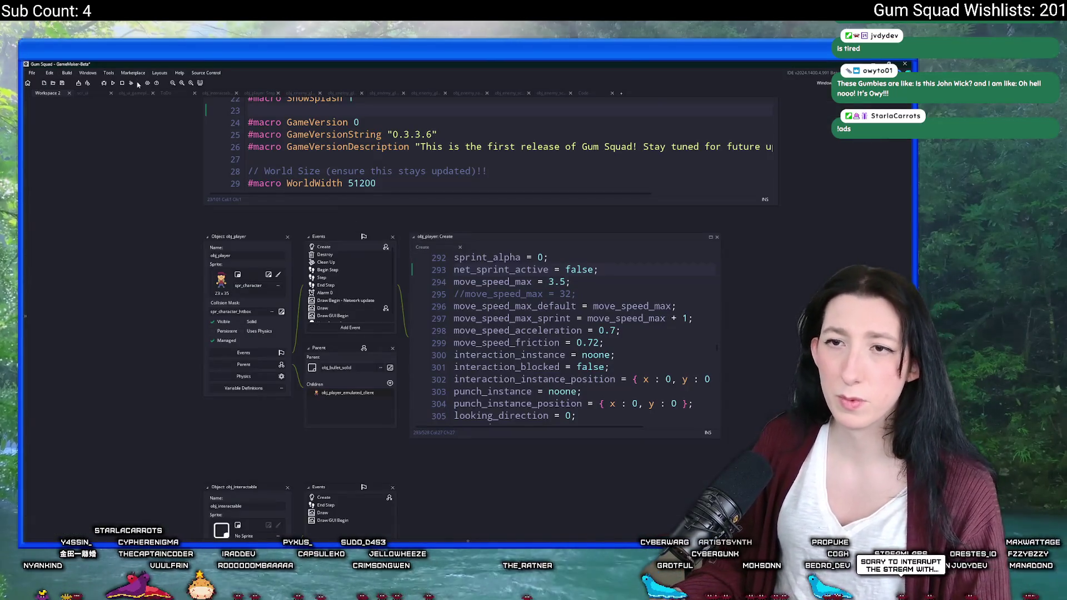
left_click(131, 84)
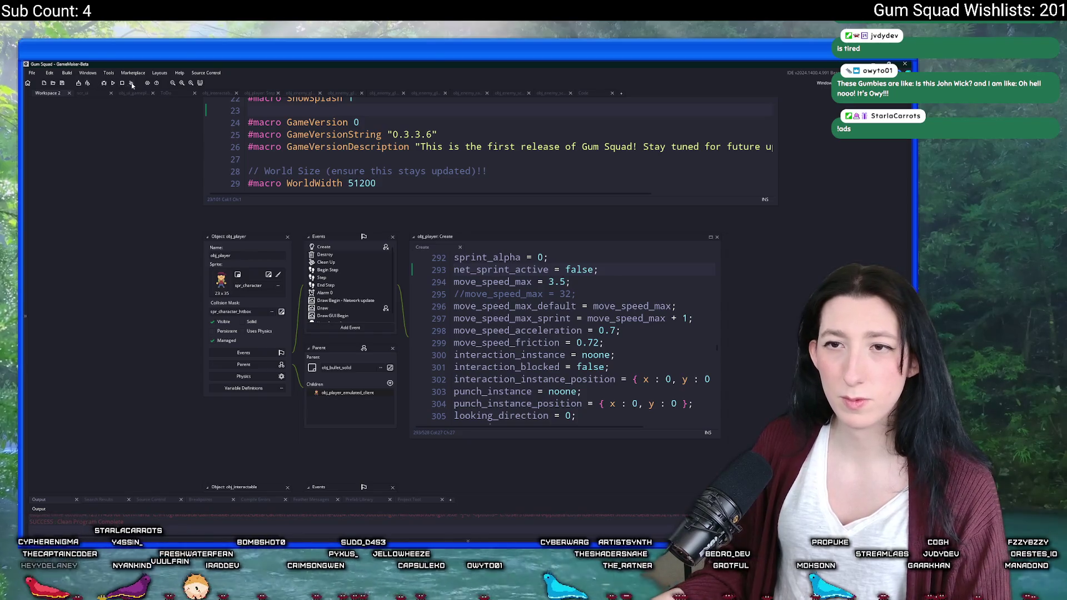
left_click_drag(82, 495, 89, 389)
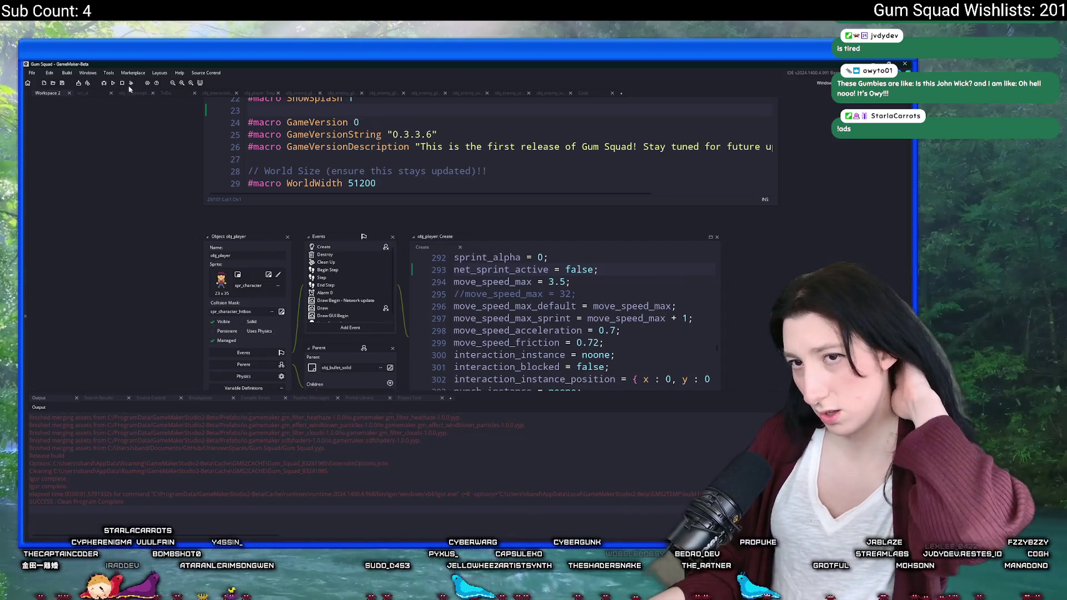
- Create an executable packaged as a zip, saved as Gum Squad.zip on the Desktop
left_click(67, 73)
left_click(89, 137)
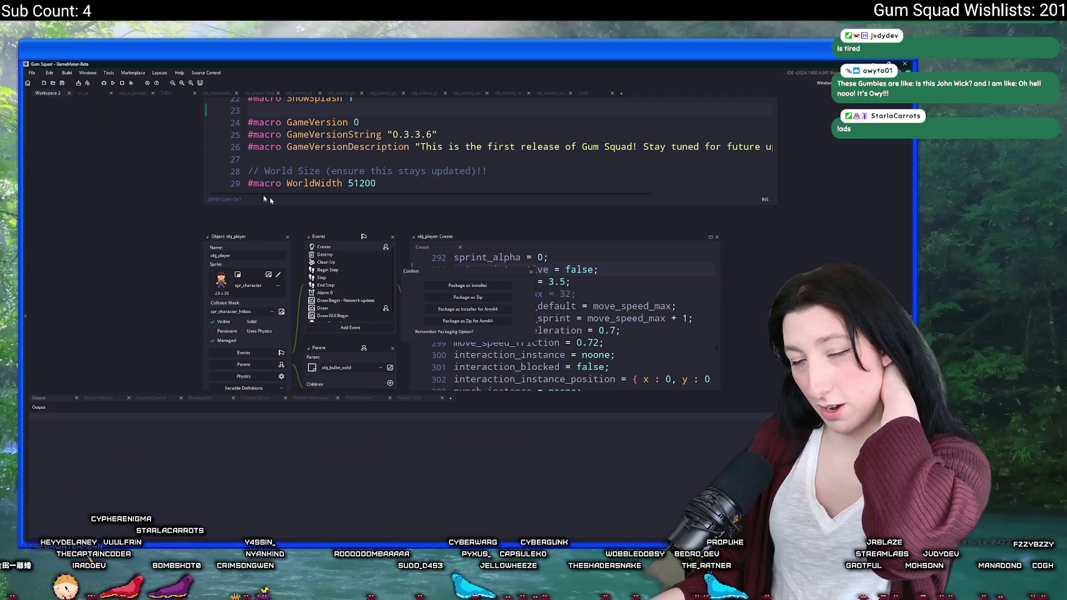
left_click(476, 298)
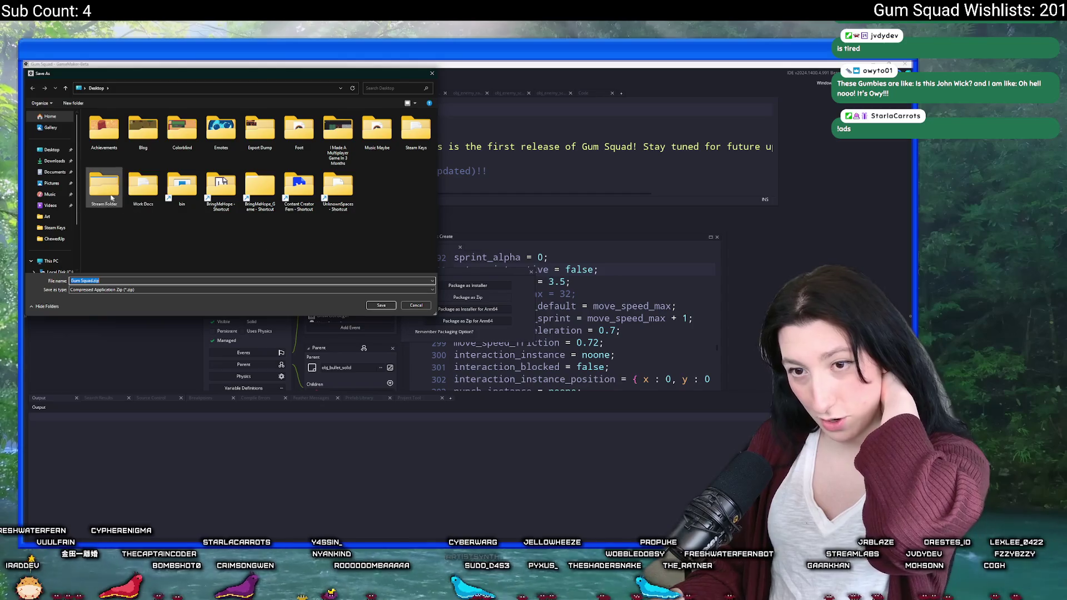
left_click(382, 305)
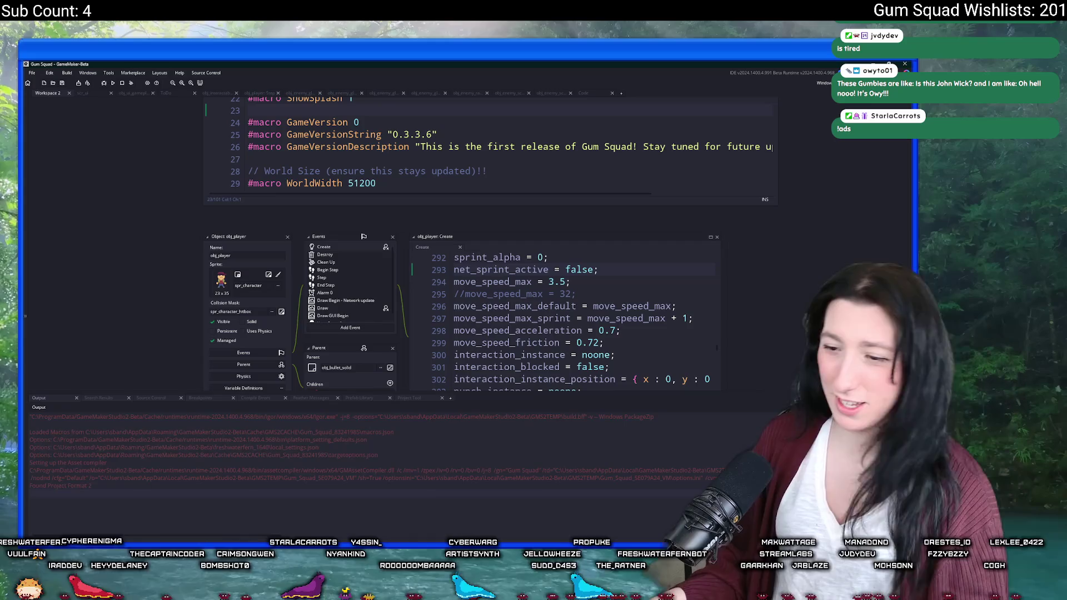
- Close one of the Toy Story windows and move the Steamworks browser window aside
mouse_move(399, 590)
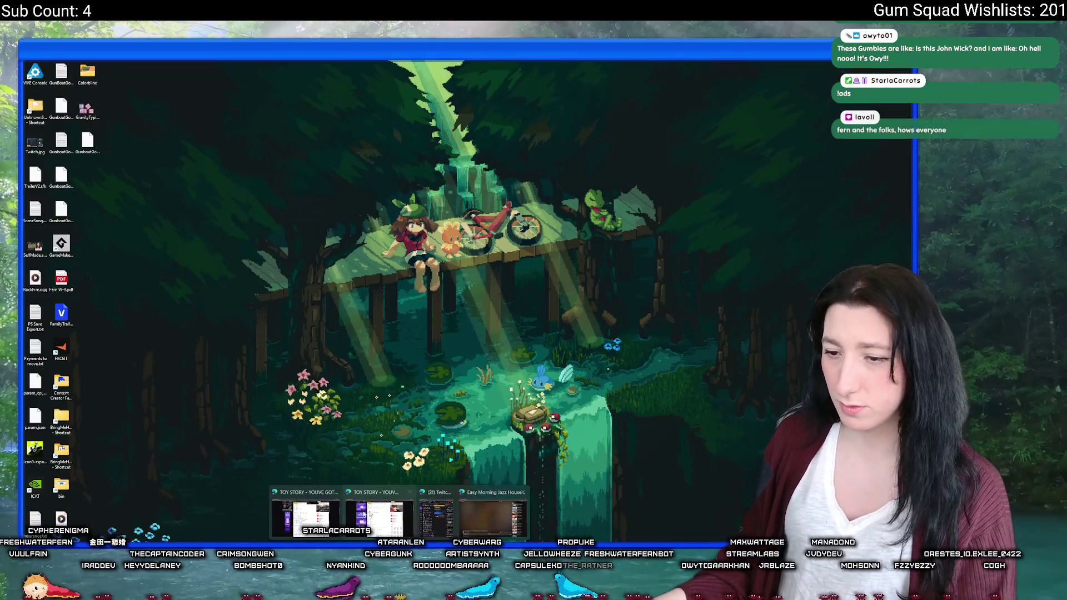
left_click(410, 492)
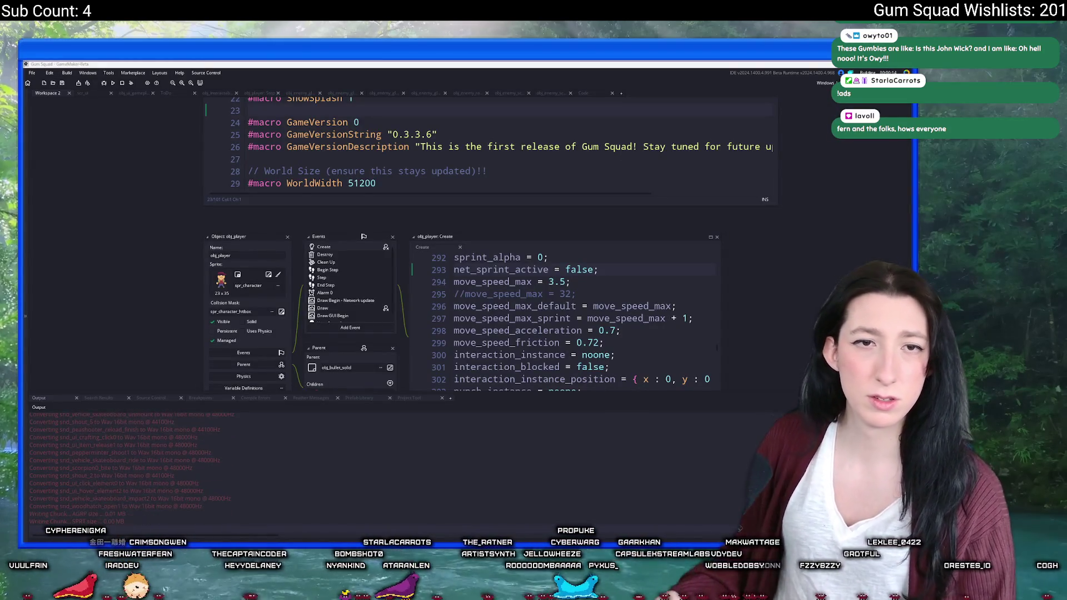
key("alt+Tab")
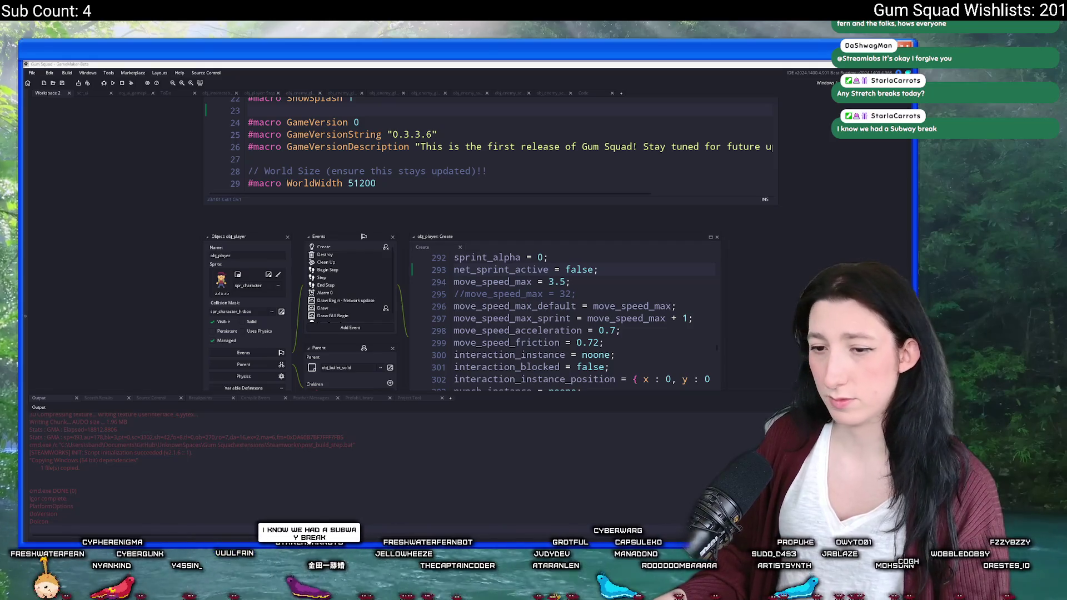
- Open Gum Squad.zip from the Desktop Explorer window to view its contents
mouse_move(414, 548)
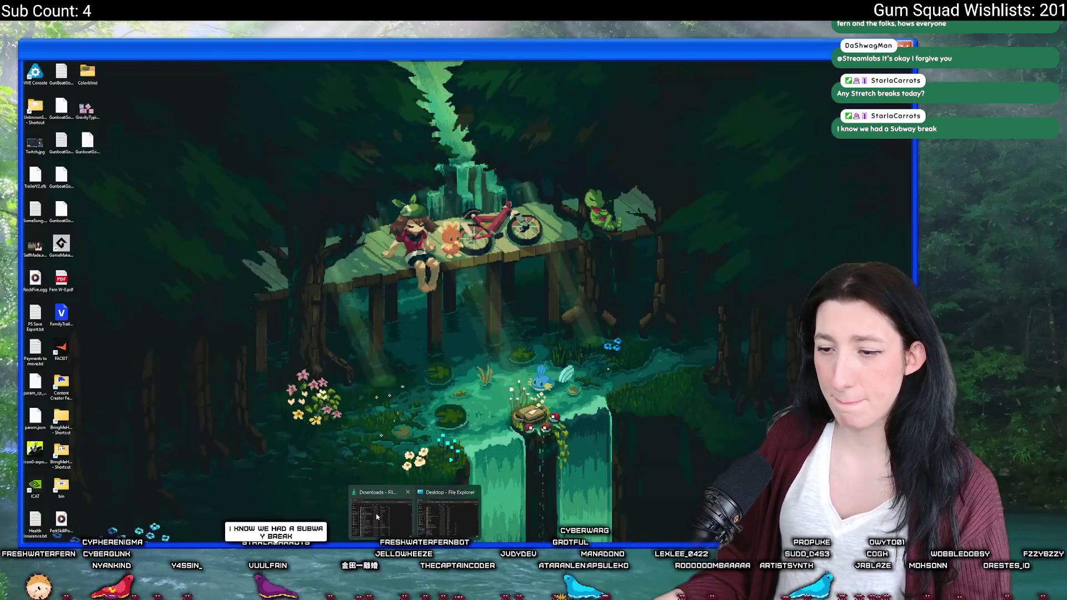
left_click(414, 520)
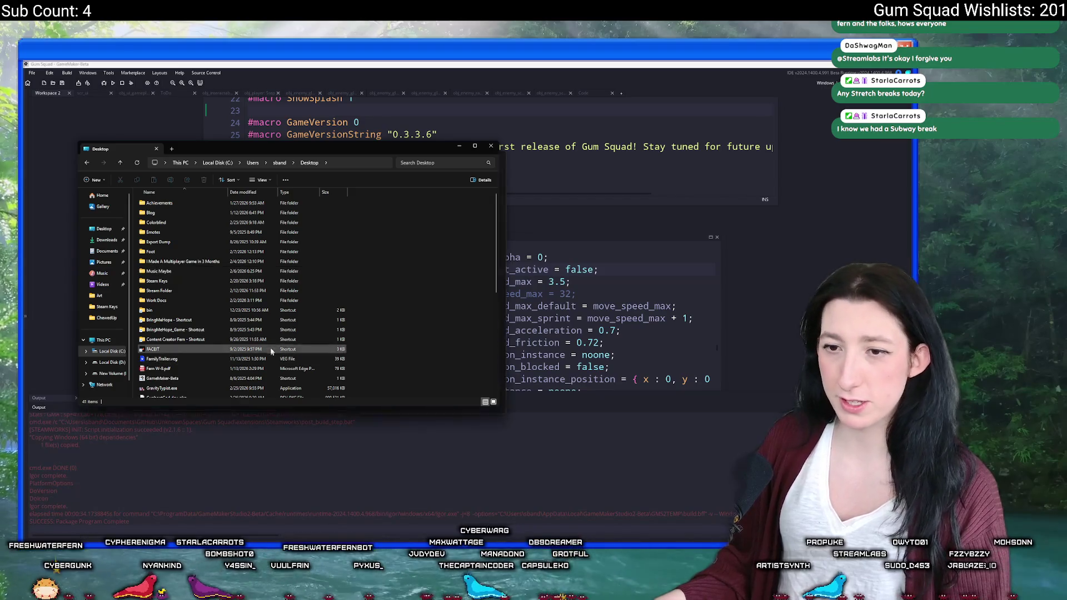
scroll(250, 334, "down", 4)
left_click(226, 364)
double_click(184, 389)
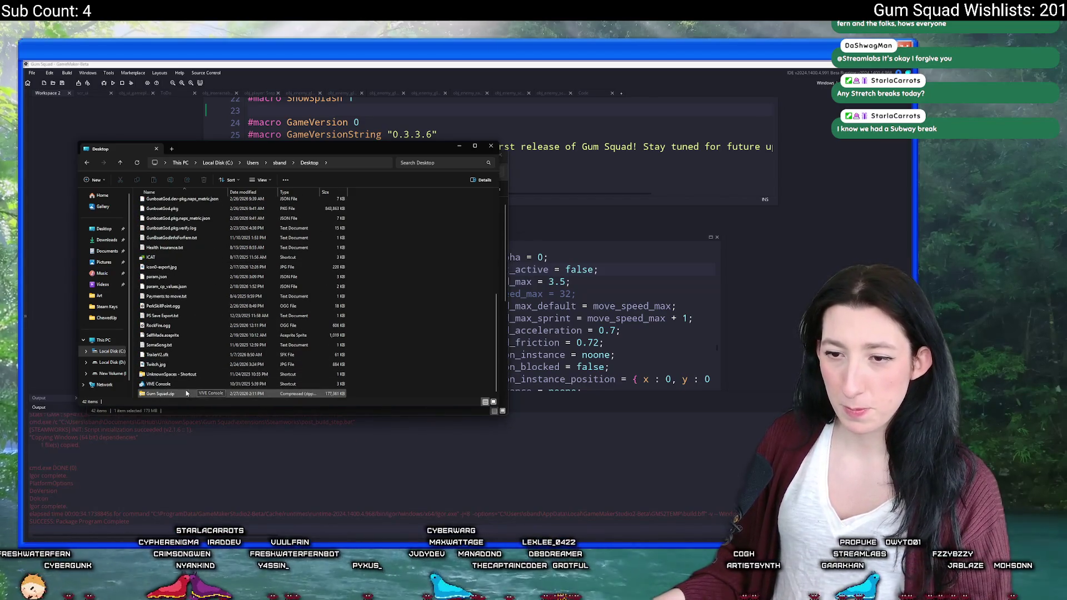
- Delete the GMLive folder from the zip, skip the locked file, and close the zip window
left_click(153, 203)
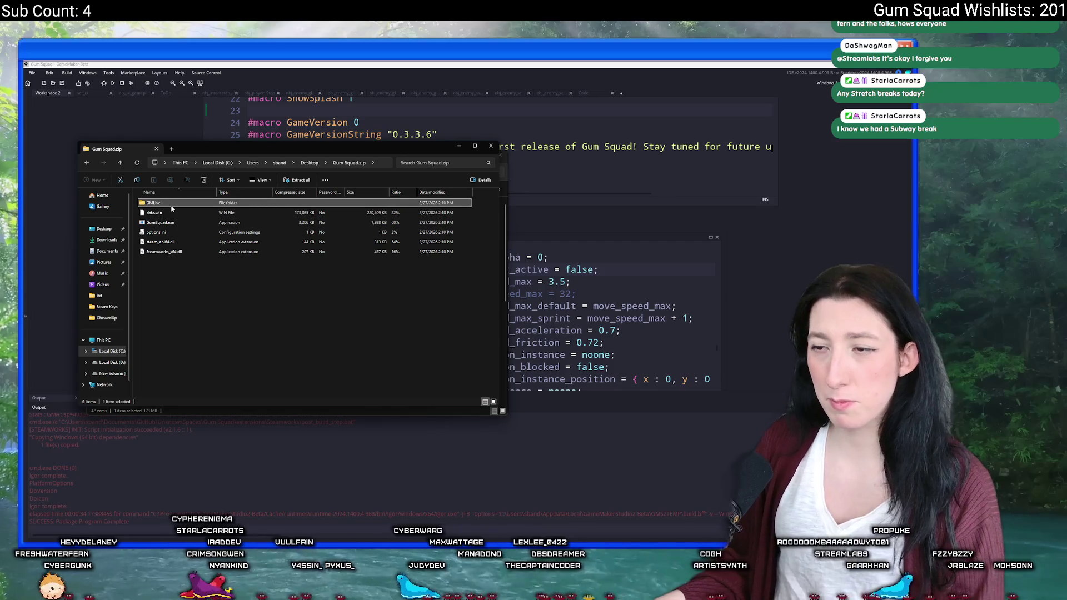
key("Delete")
left_click(510, 324)
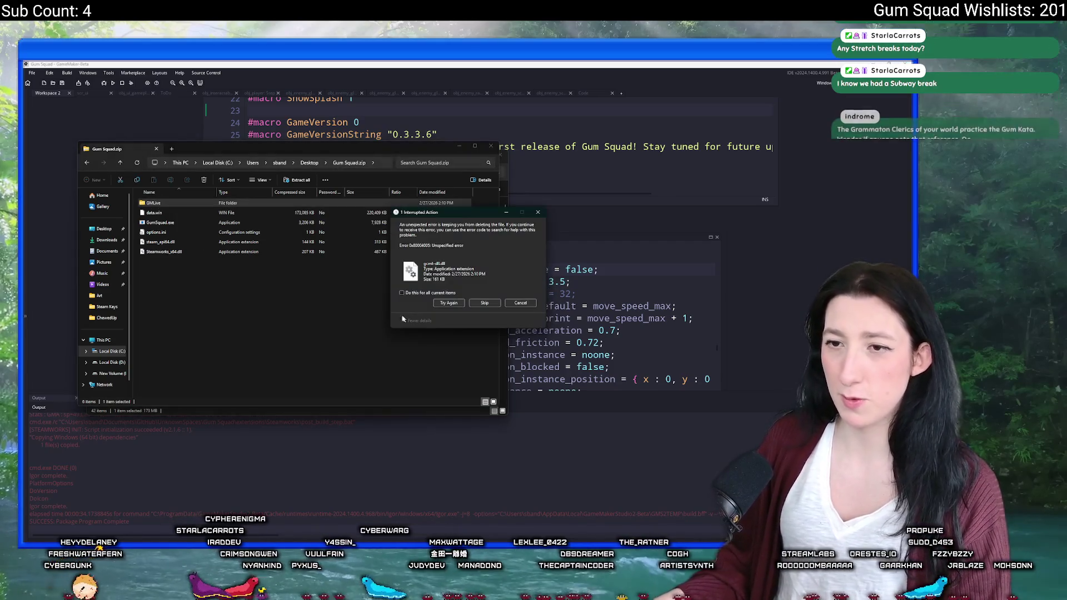
left_click(483, 303)
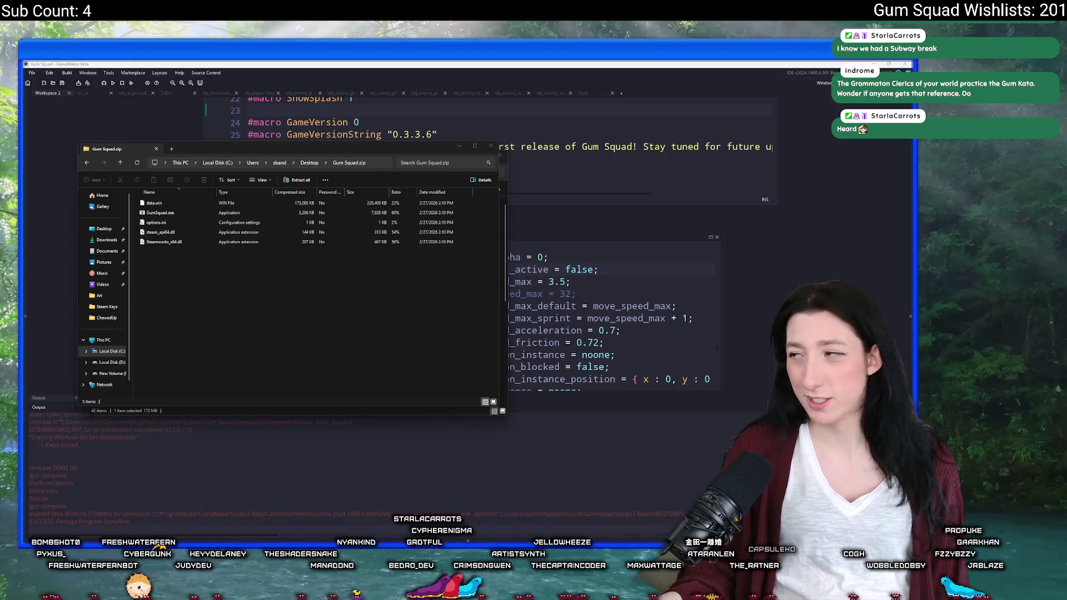
key("ctrl+w")
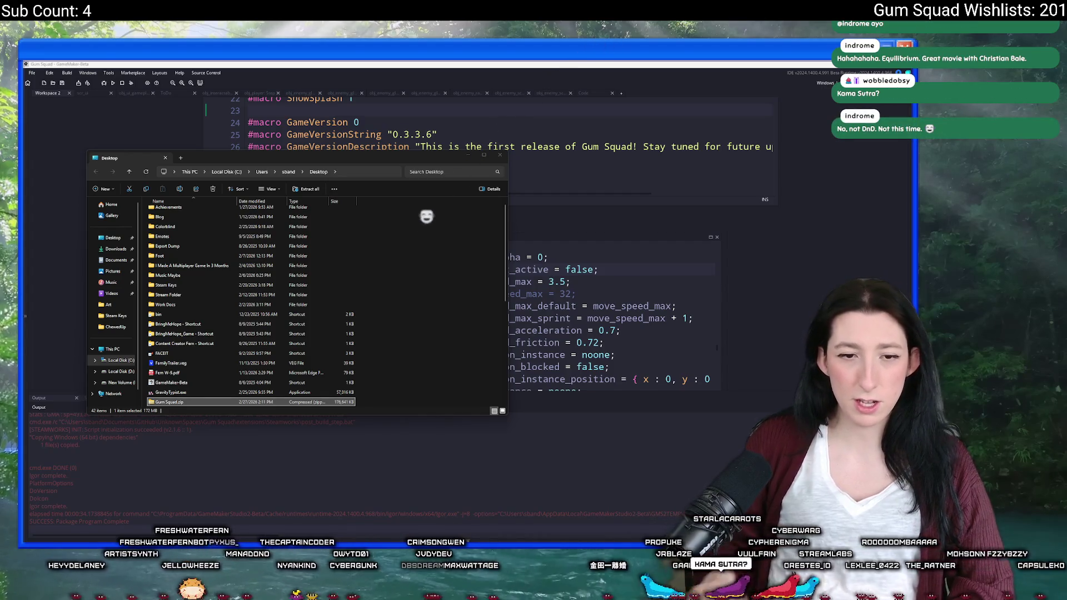
- Reopen Gum Squad.zip to confirm it holds data.win, GumSquad.exe, options.ini and two Steam DLLs
key("Return")
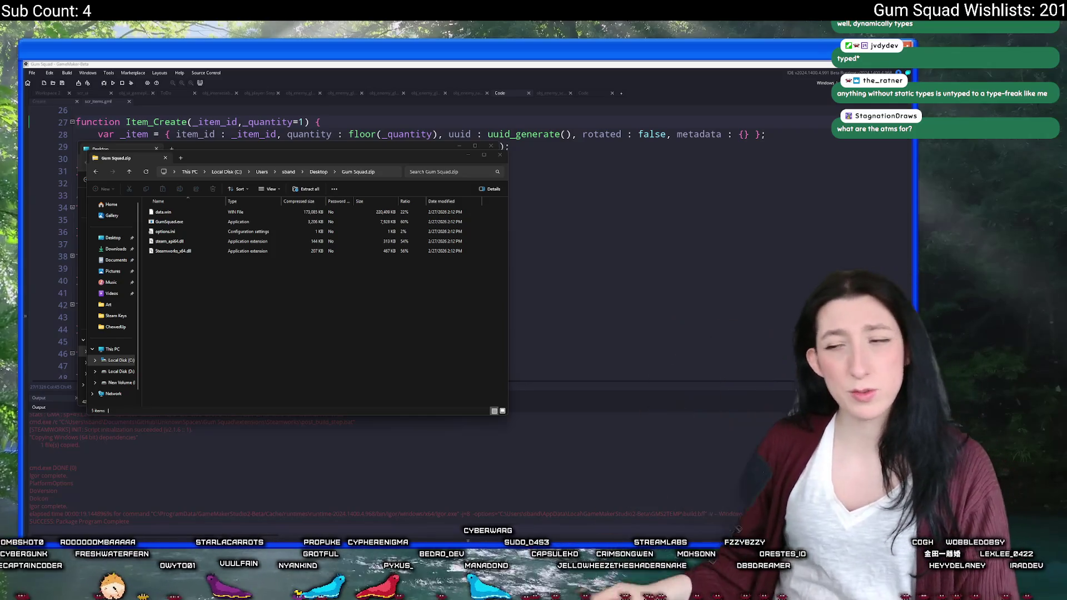
- Minimize both the Gum Squad.zip window and the Desktop Explorer window
left_click(468, 155)
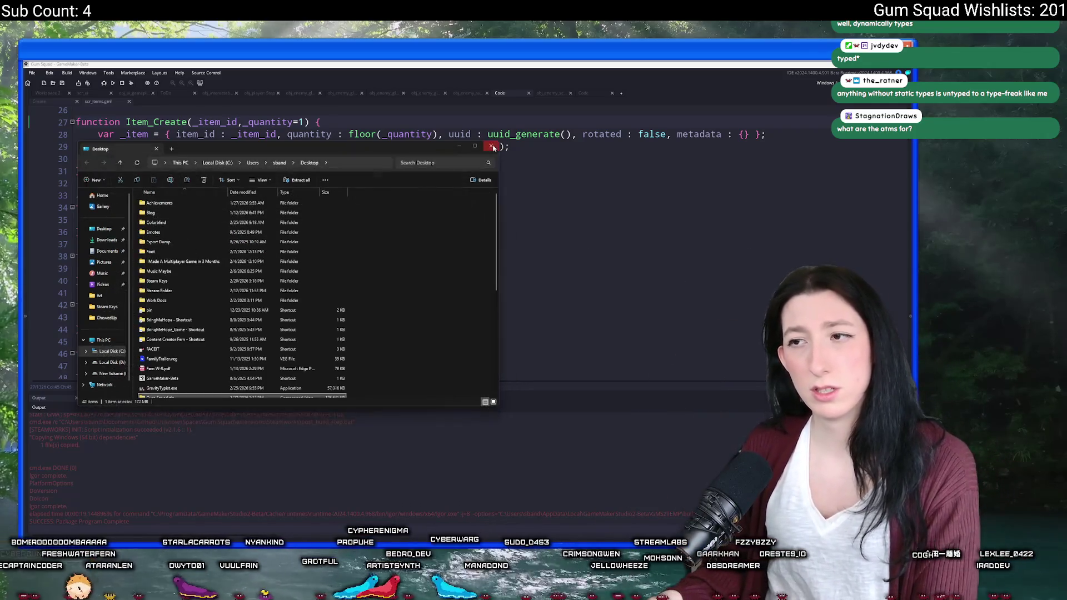
left_click(459, 146)
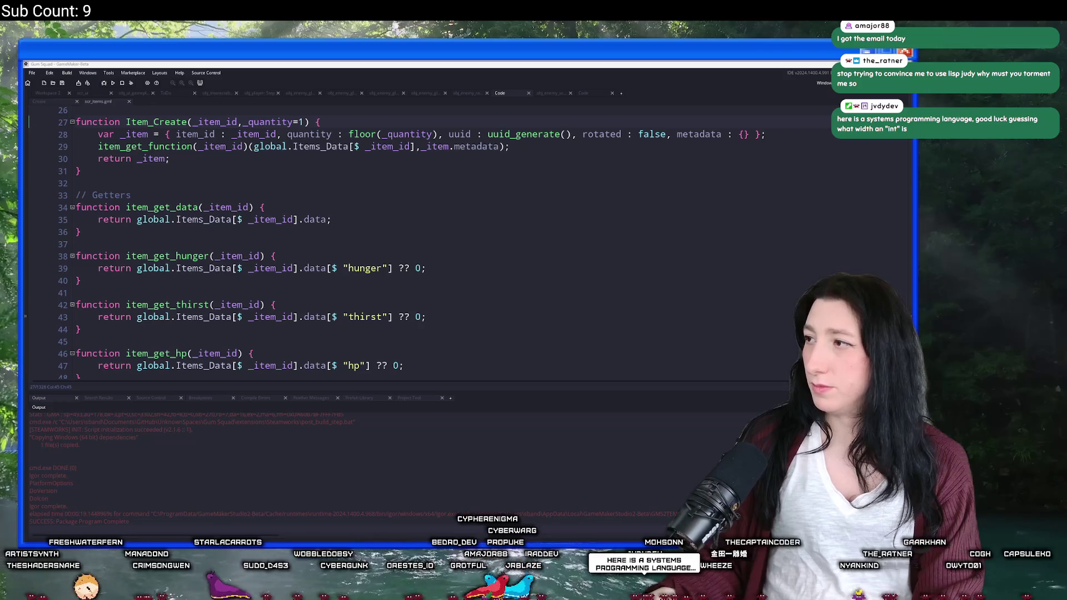
- Switch from GameMaker's Item_Create script to the Twitch home page in the browser
key("alt+Tab")
- Open the followed channel streaming Gum Squad from the expanded sidebar and play it fullscreen
mouse_move(79, 290)
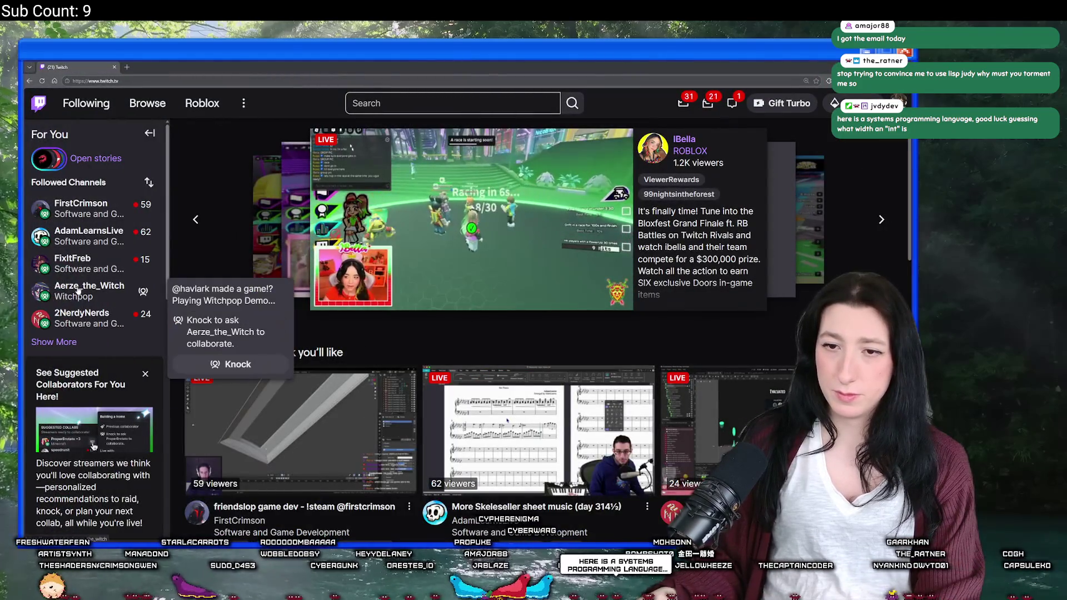
left_click(73, 343)
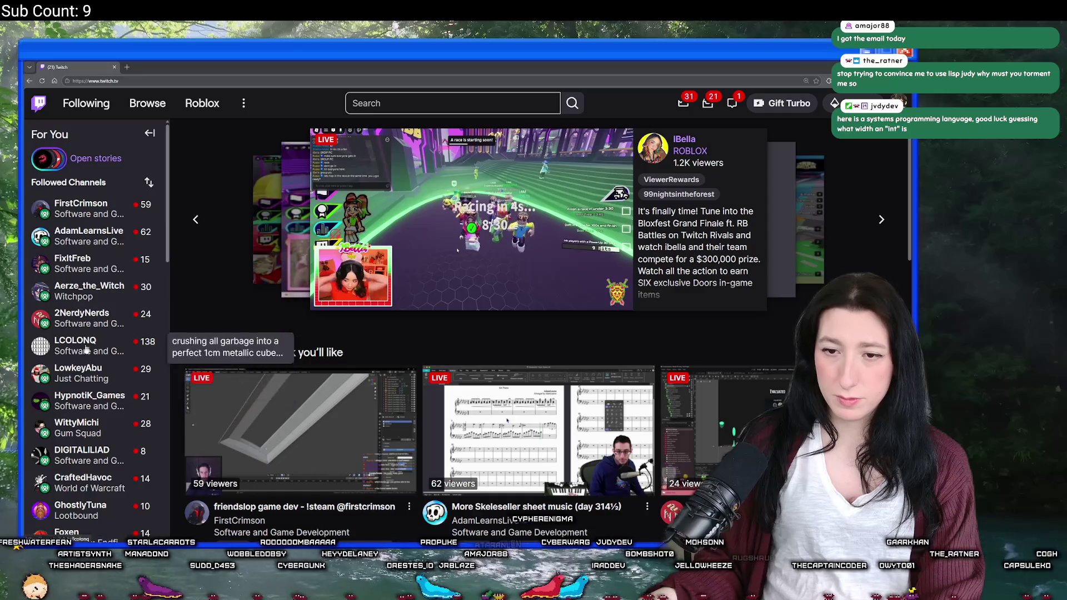
scroll(72, 444, "down", 2)
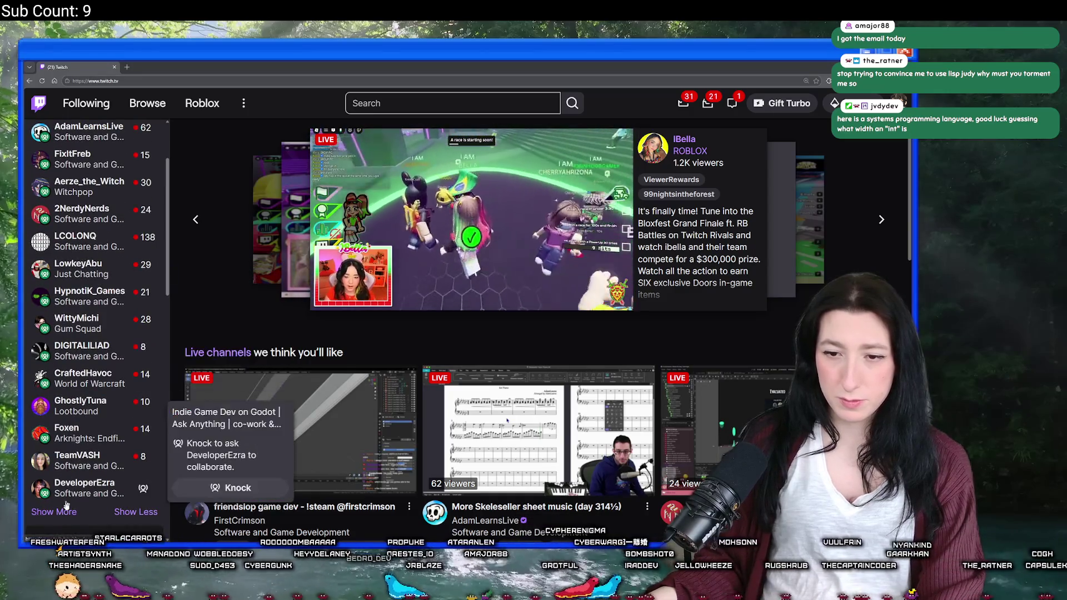
left_click(65, 510)
scroll(83, 478, "down", 3)
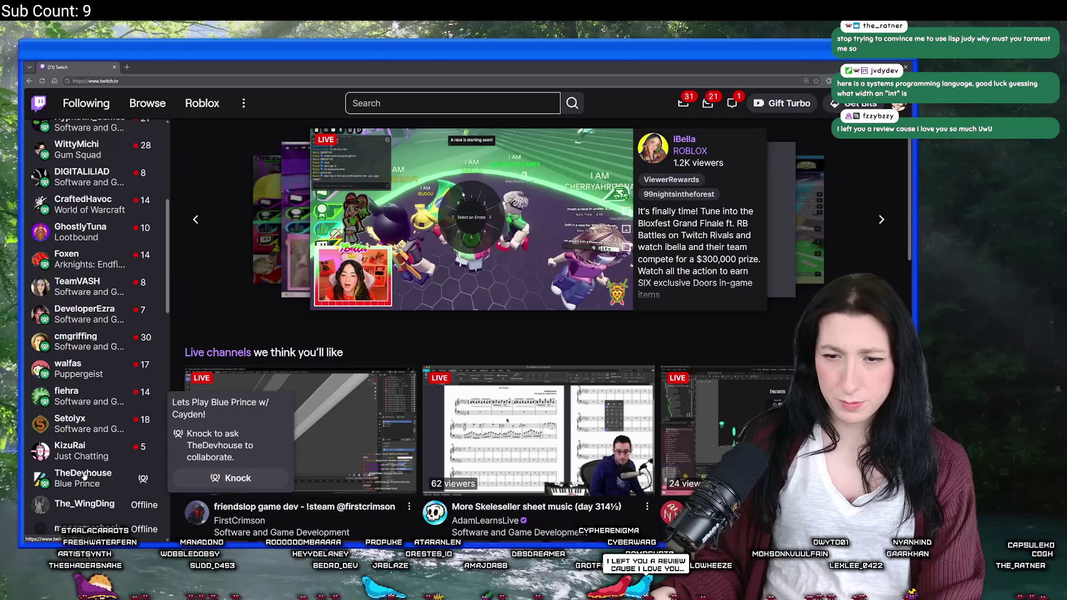
scroll(88, 312, "up", 2)
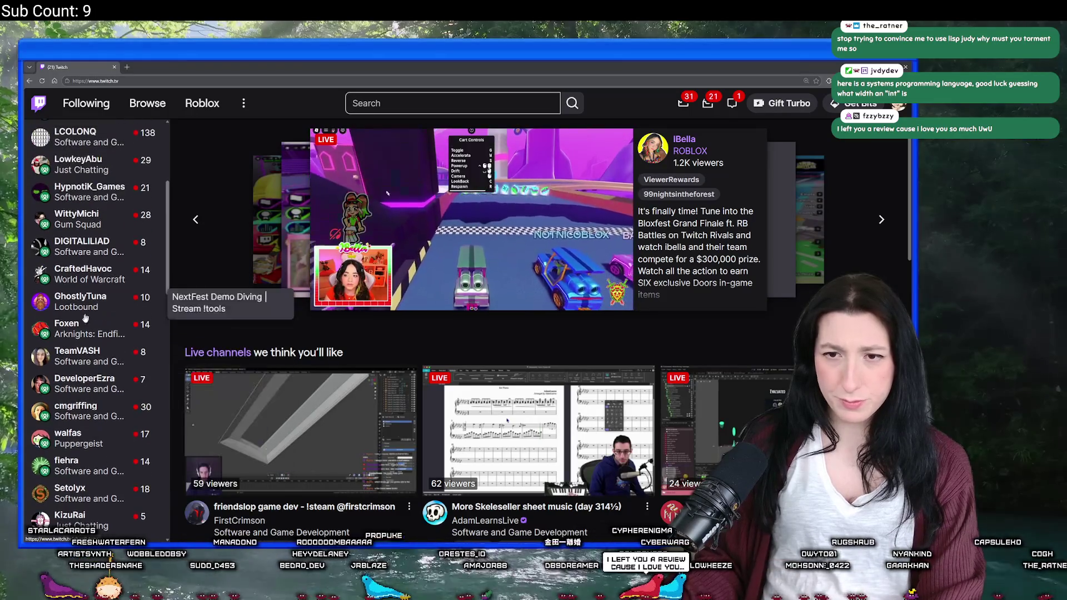
scroll(89, 311, "up", 6)
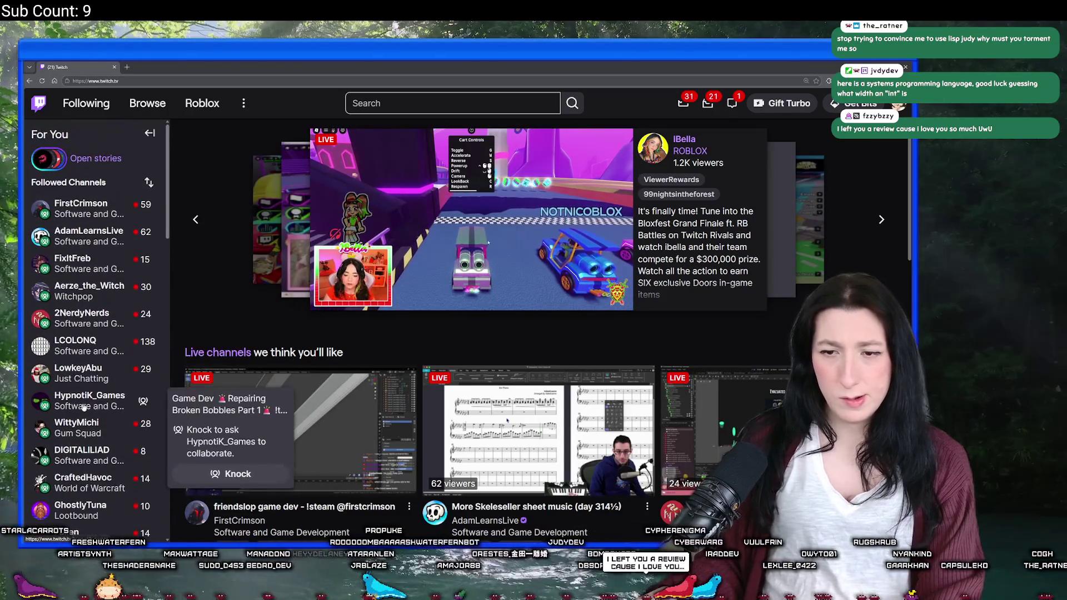
scroll(84, 407, "down", 2)
scroll(86, 334, "down", 1)
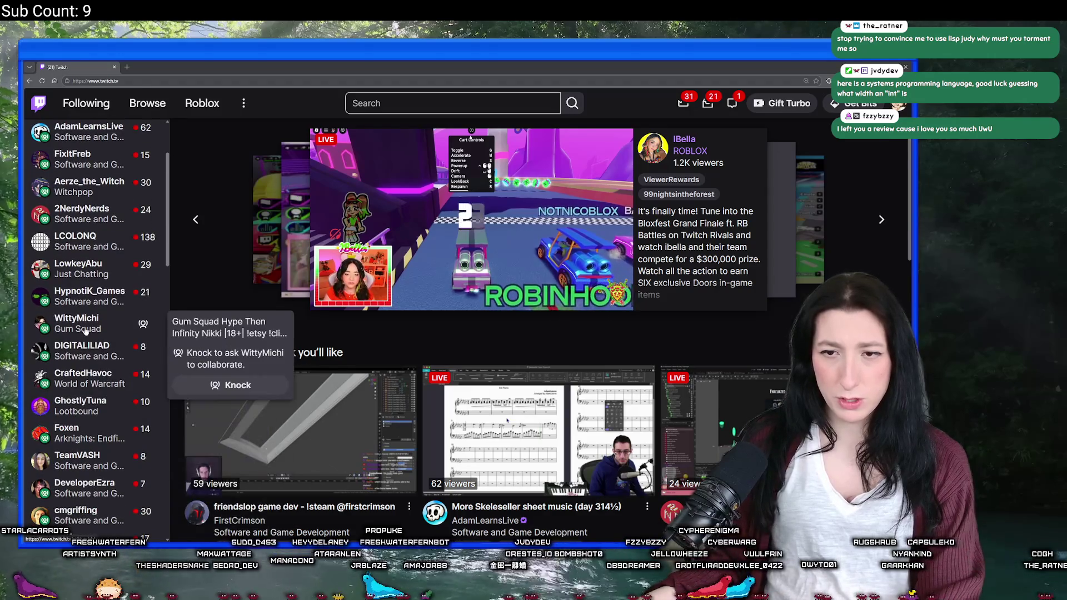
left_click(87, 328)
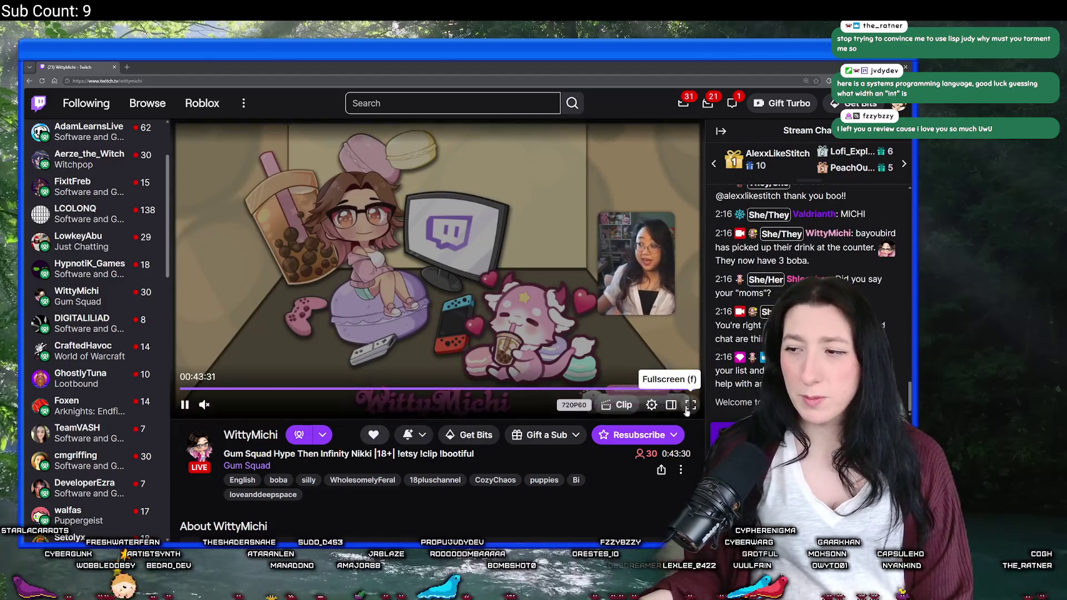
left_click(685, 410)
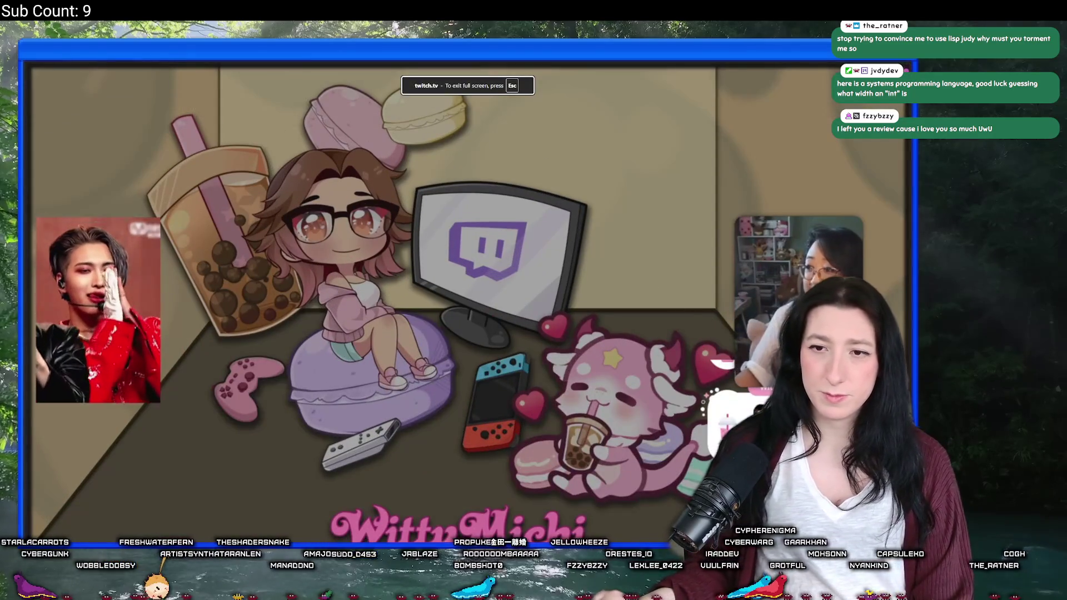